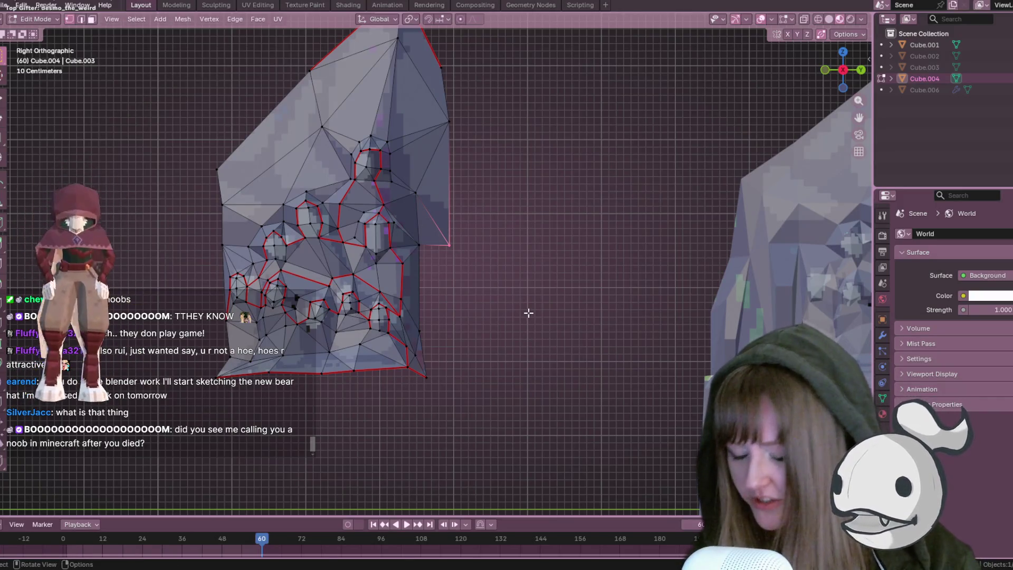
# Extrude a new vertex downward at the relief's right side and adjust its height along Z
pyautogui.press('g')
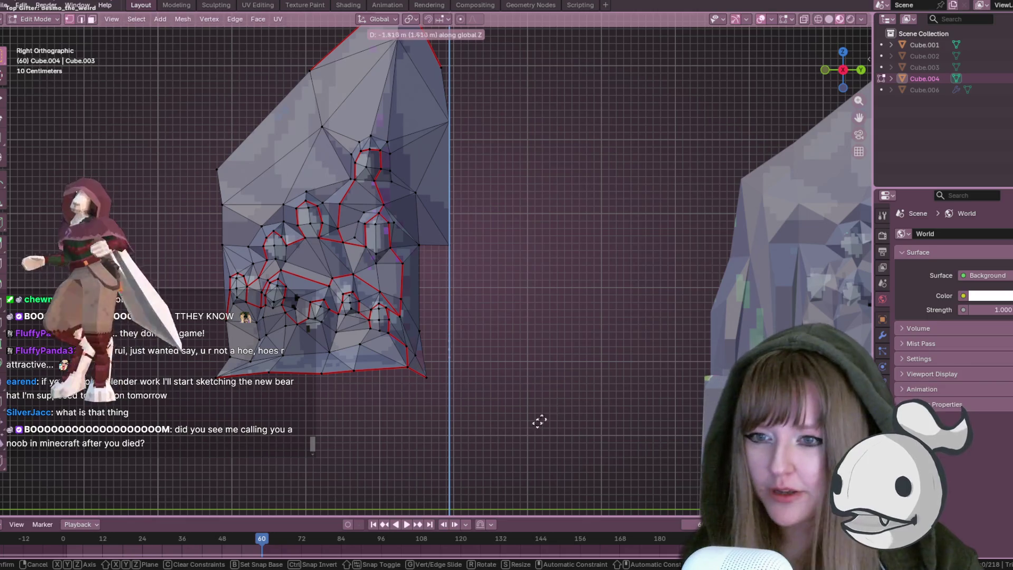
pyautogui.click(501, 390)
pyautogui.keyDown('shift'); pyautogui.moveTo(507, 393); pyautogui.dragTo(464, 287, button='middle'); pyautogui.keyUp('shift')
pyautogui.scroll(1, 464, 287)
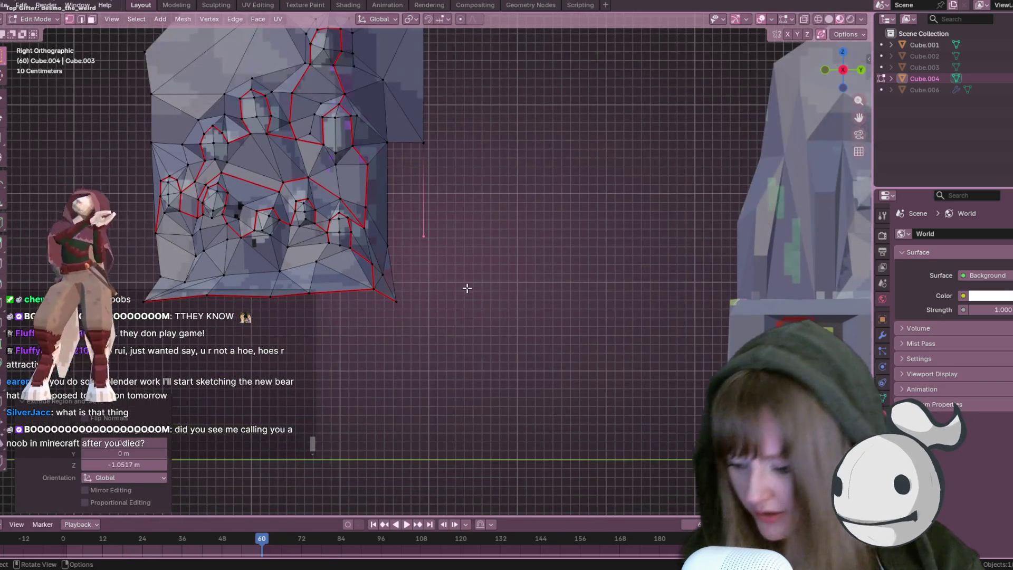
pyautogui.press('g')
pyautogui.press('z')
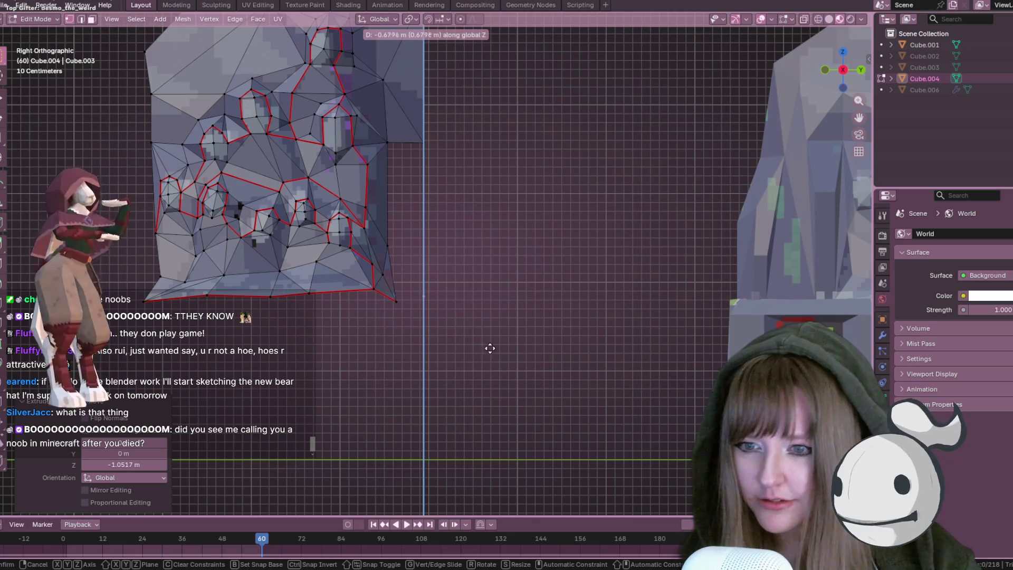
pyautogui.click(453, 355)
# Fill a face between the lower-right and upper-right corner vertices to close the gap
pyautogui.click(403, 290)
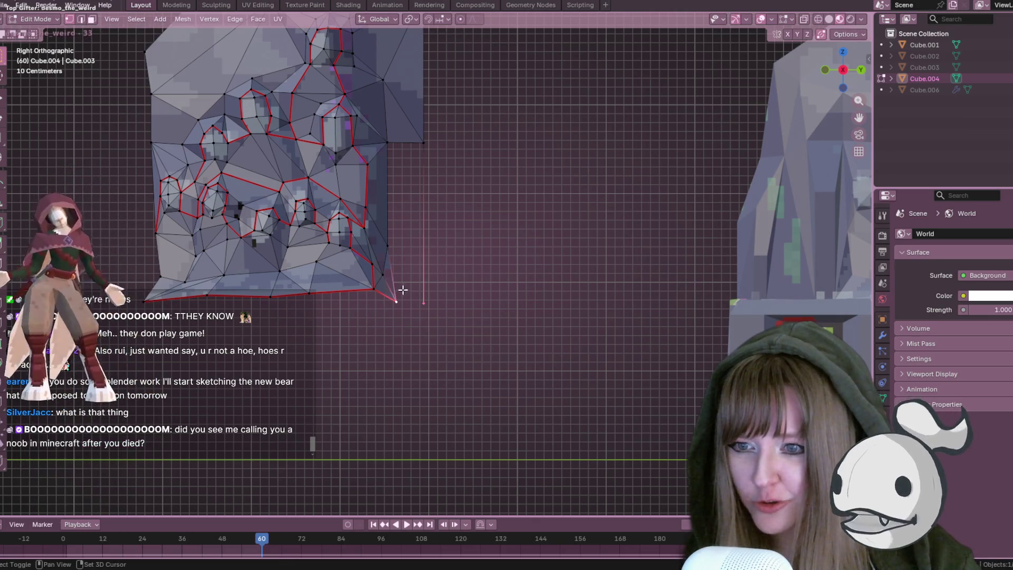
pyautogui.keyDown('shift'); pyautogui.click(398, 145); pyautogui.keyUp('shift')
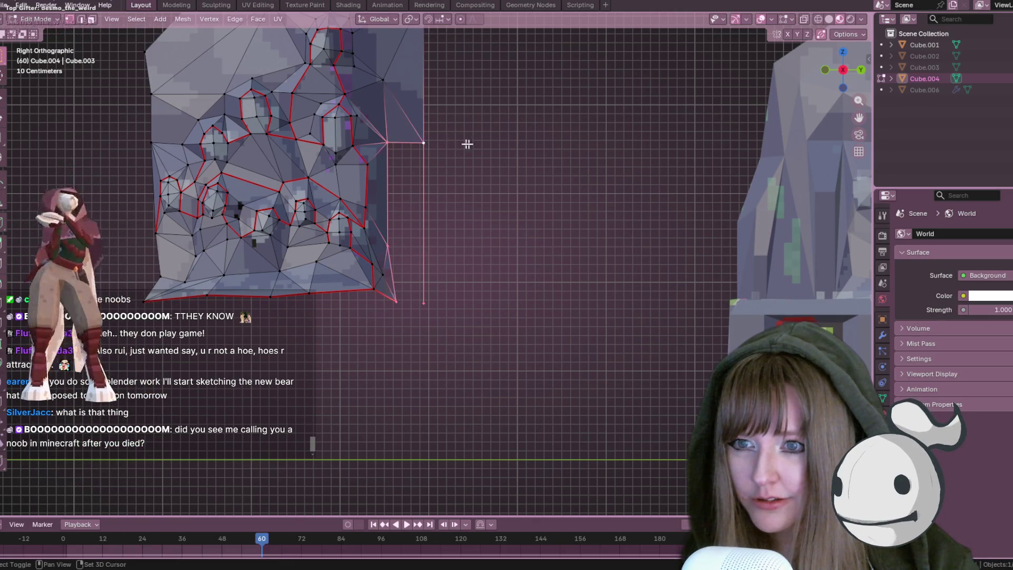
pyautogui.press('f')
pyautogui.click(388, 250)
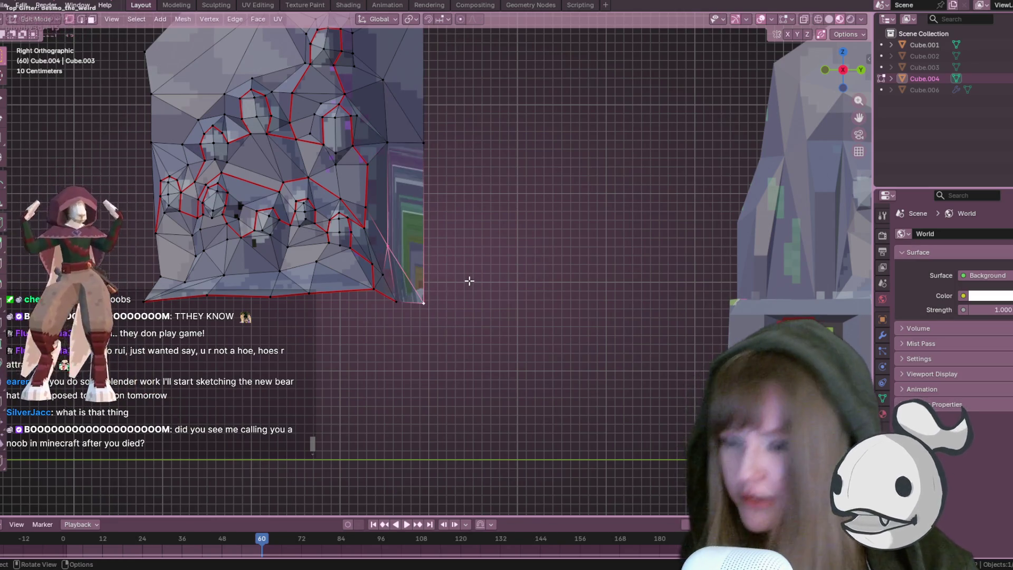
pyautogui.moveTo(507, 253)
pyautogui.mouseDown(button='middle')
pyautogui.moveTo(445, 287)
pyautogui.moveTo(456, 247)
pyautogui.moveTo(509, 250)
pyautogui.moveTo(510, 262)
pyautogui.mouseUp(button='middle')
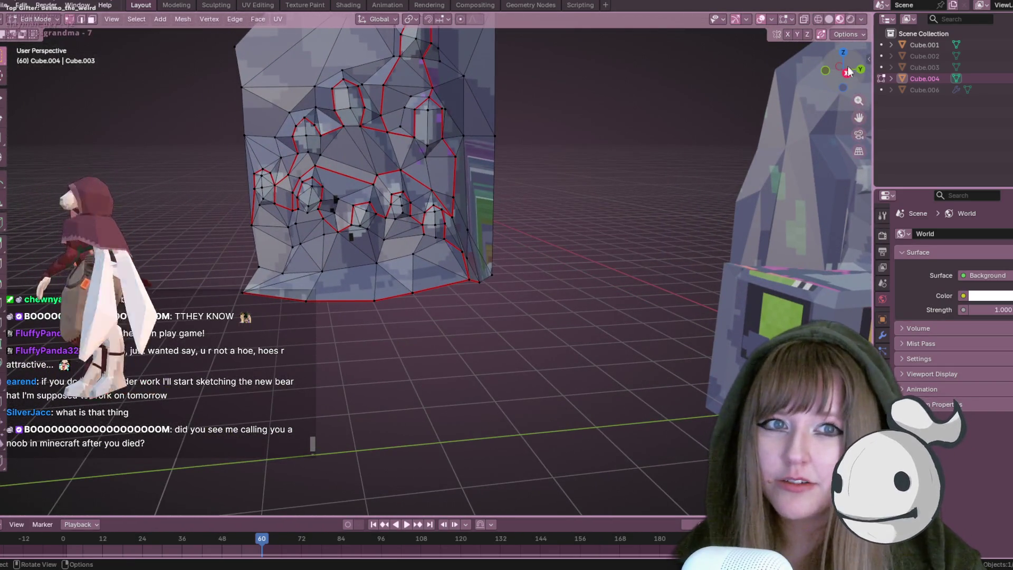
pyautogui.click(846, 71)
pyautogui.moveTo(210, 370)
pyautogui.keyDown('shift'); pyautogui.mouseDown(button='middle')
pyautogui.moveTo(688, 219)
pyautogui.moveTo(704, 236)
pyautogui.mouseUp(button='middle'); pyautogui.keyUp('shift')
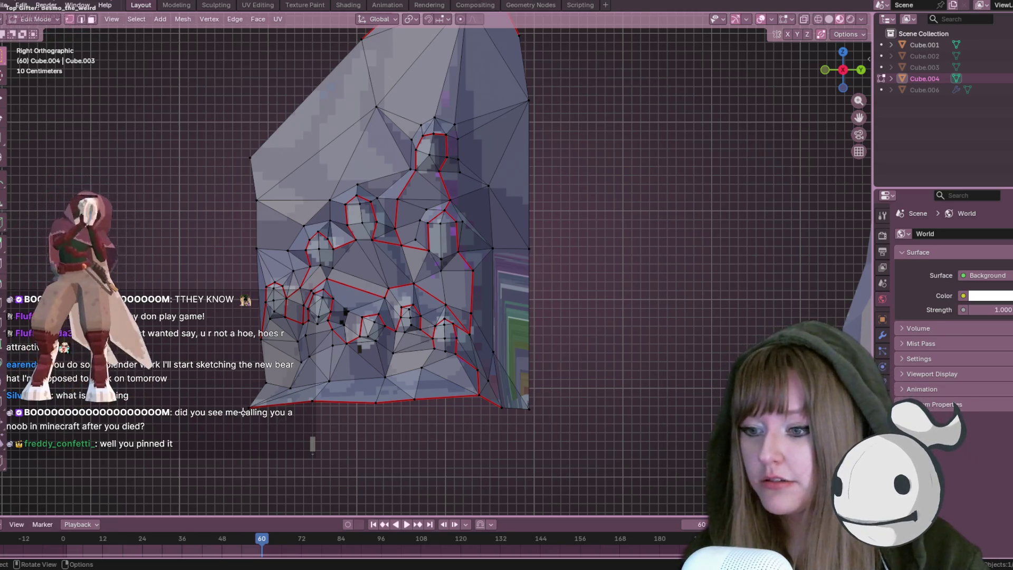
# Move the relief's left-edge vertex straight up along Z, then orbit to check the mesh's depth
pyautogui.keyDown('shift'); pyautogui.moveTo(347, 330); pyautogui.dragTo(392, 329, button='middle'); pyautogui.keyUp('shift')
pyautogui.press('g')
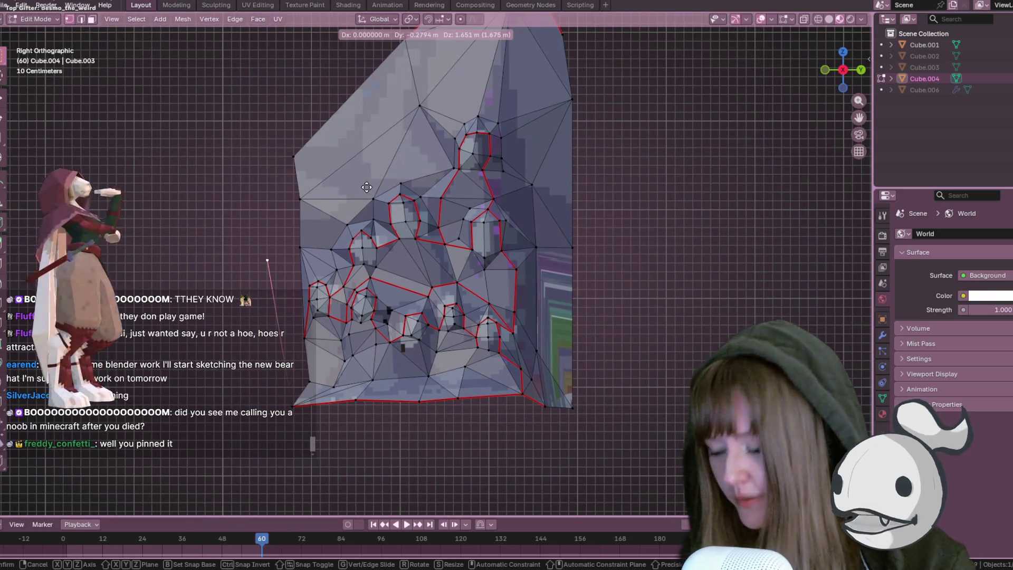
pyautogui.press('z')
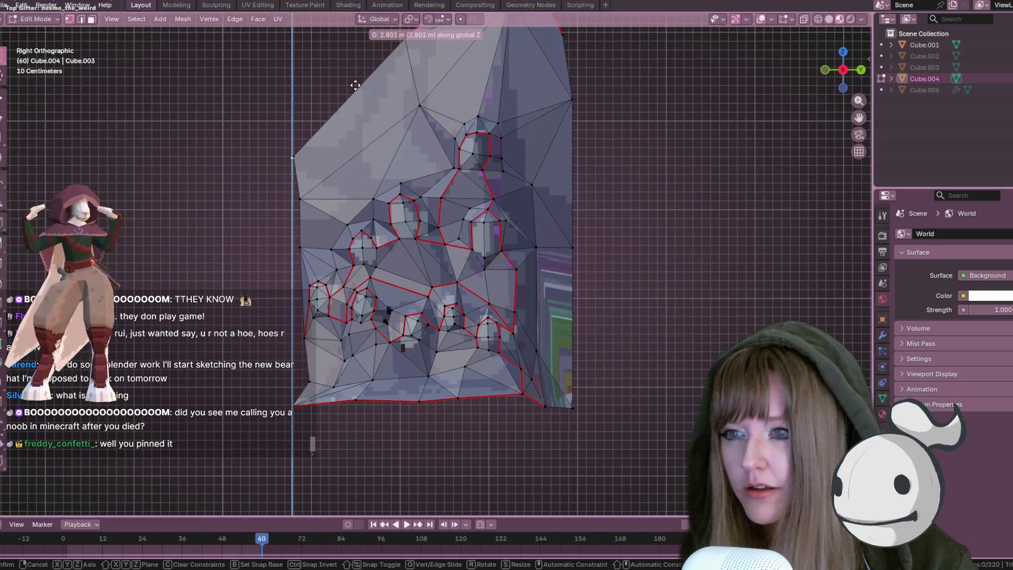
pyautogui.click(355, 86)
pyautogui.scroll(4, 316, 132)
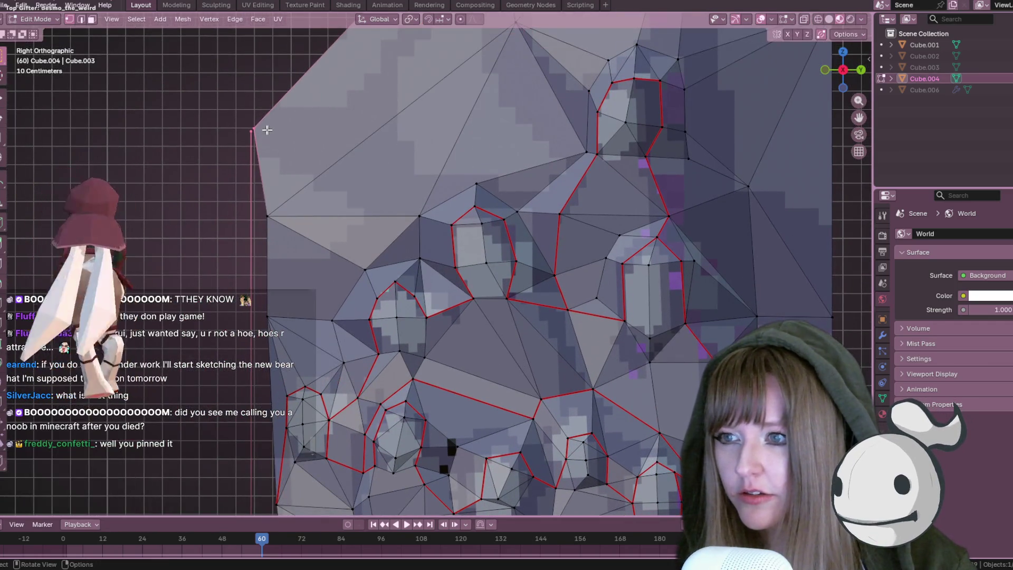
pyautogui.moveTo(269, 125); pyautogui.dragTo(268, 132)
pyautogui.moveTo(267, 132)
pyautogui.mouseDown(button='middle')
pyautogui.moveTo(283, 147)
pyautogui.moveTo(464, 182)
pyautogui.moveTo(418, 135)
pyautogui.moveTo(324, 134)
pyautogui.moveTo(569, 152)
pyautogui.moveTo(536, 97)
pyautogui.moveTo(582, 113)
pyautogui.moveTo(512, 159)
pyautogui.moveTo(654, 219)
pyautogui.moveTo(399, 182)
pyautogui.mouseUp(button='middle')
pyautogui.moveTo(338, 199)
pyautogui.mouseDown(button='middle')
pyautogui.moveTo(593, 156)
pyautogui.moveTo(518, 274)
pyautogui.moveTo(633, 188)
pyautogui.moveTo(506, 214)
pyautogui.moveTo(568, 306)
pyautogui.mouseUp(button='middle')
pyautogui.moveTo(632, 324)
pyautogui.mouseDown(button='middle')
pyautogui.moveTo(641, 201)
pyautogui.moveTo(649, 221)
pyautogui.moveTo(745, 302)
pyautogui.moveTo(758, 244)
pyautogui.moveTo(809, 243)
pyautogui.moveTo(828, 132)
pyautogui.mouseUp(button='middle')
pyautogui.click(837, 69)
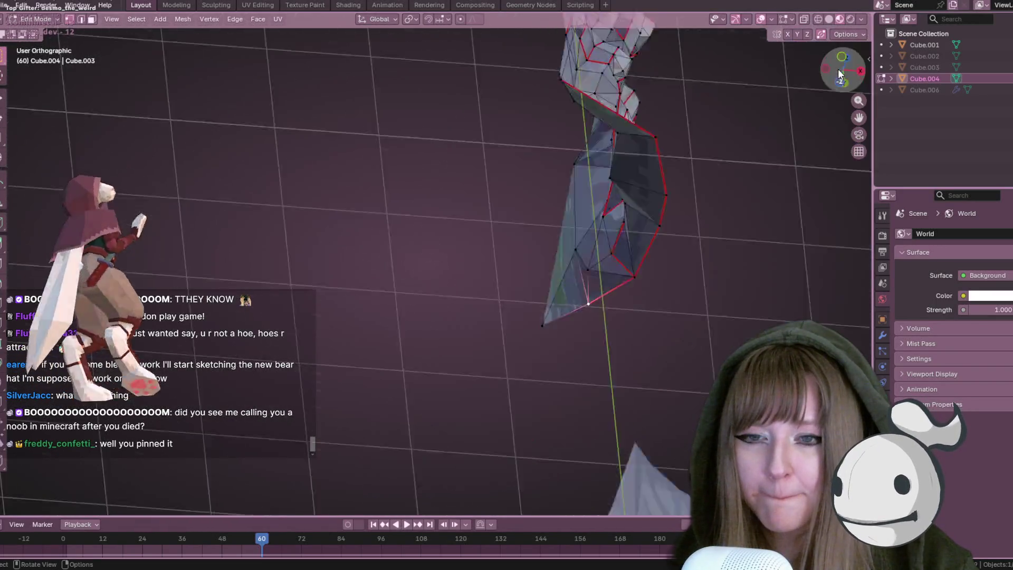
# Rotate the left-side vertices flat and shift them along Y into a straight back edge
pyautogui.scroll(-5, 683, 160)
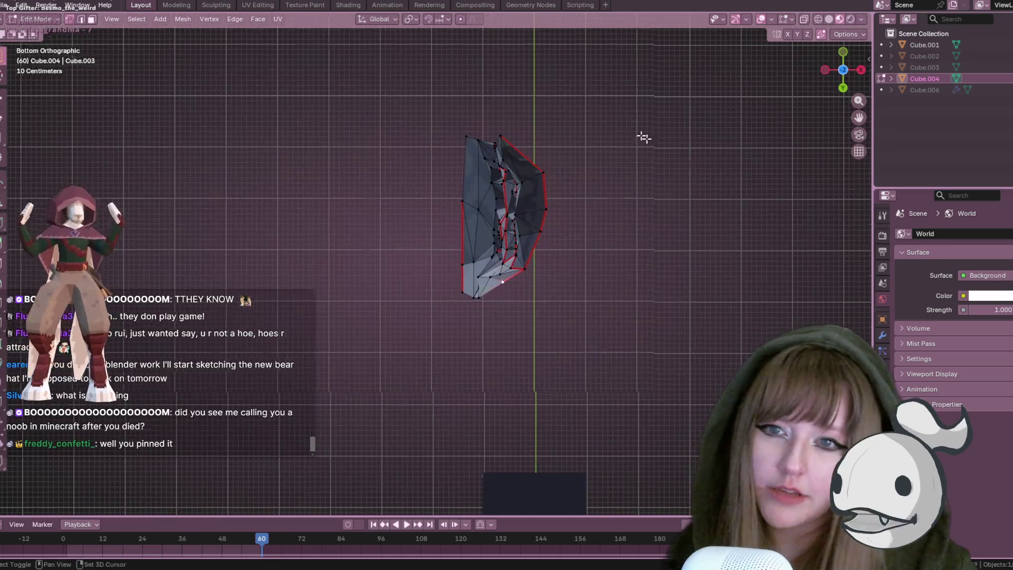
pyautogui.keyDown('shift'); pyautogui.moveTo(643, 136); pyautogui.dragTo(613, 136, button='middle'); pyautogui.keyUp('shift')
pyautogui.scroll(2, 387, 77)
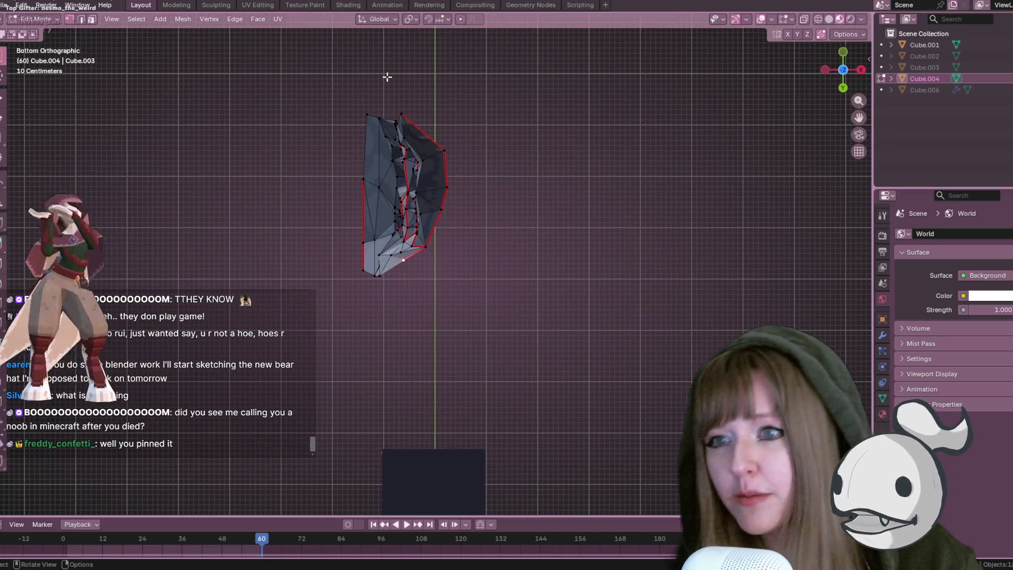
pyautogui.keyDown('shift'); pyautogui.click(413, 118); pyautogui.keyUp('shift')
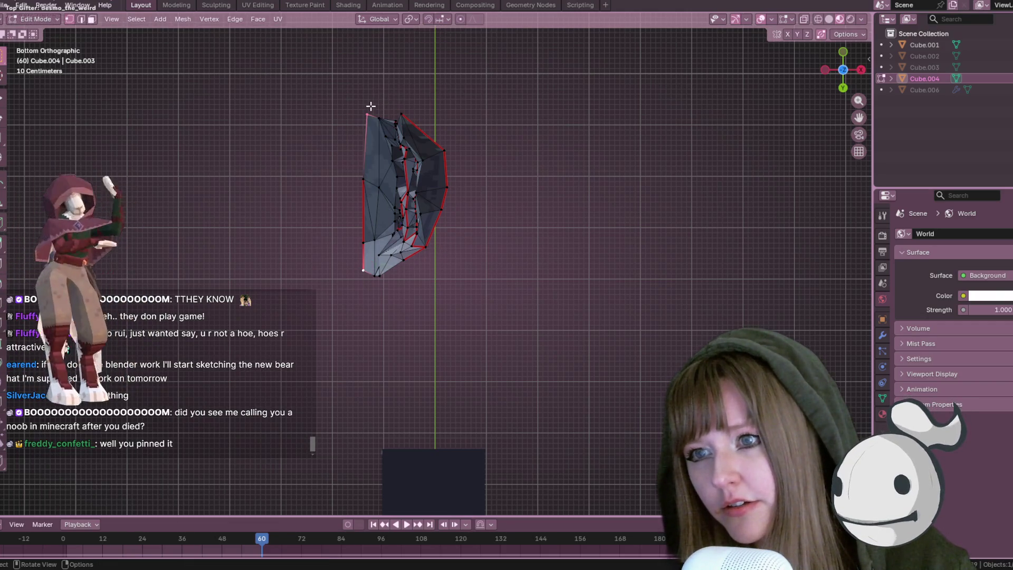
pyautogui.keyDown('shift'); pyautogui.click(359, 263); pyautogui.keyUp('shift')
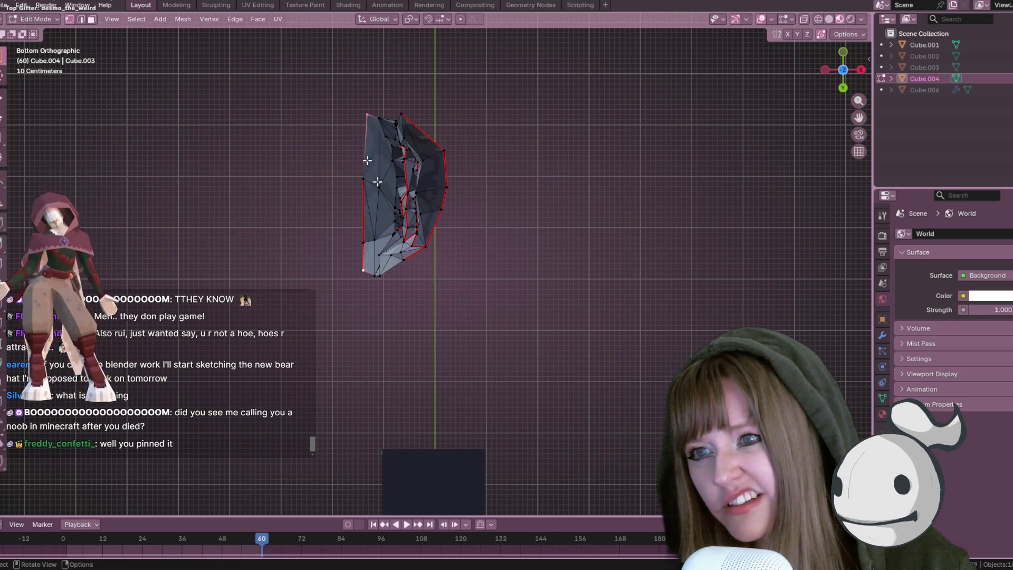
pyautogui.moveTo(309, 83); pyautogui.dragTo(369, 328)
pyautogui.press('r')
pyautogui.click(370, 222)
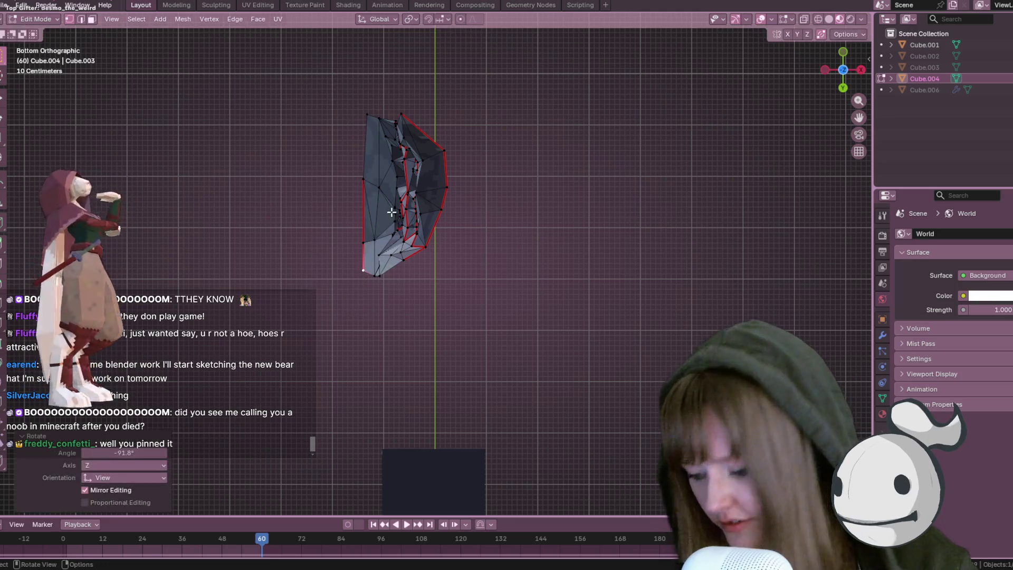
pyautogui.press('g')
pyautogui.press('y')
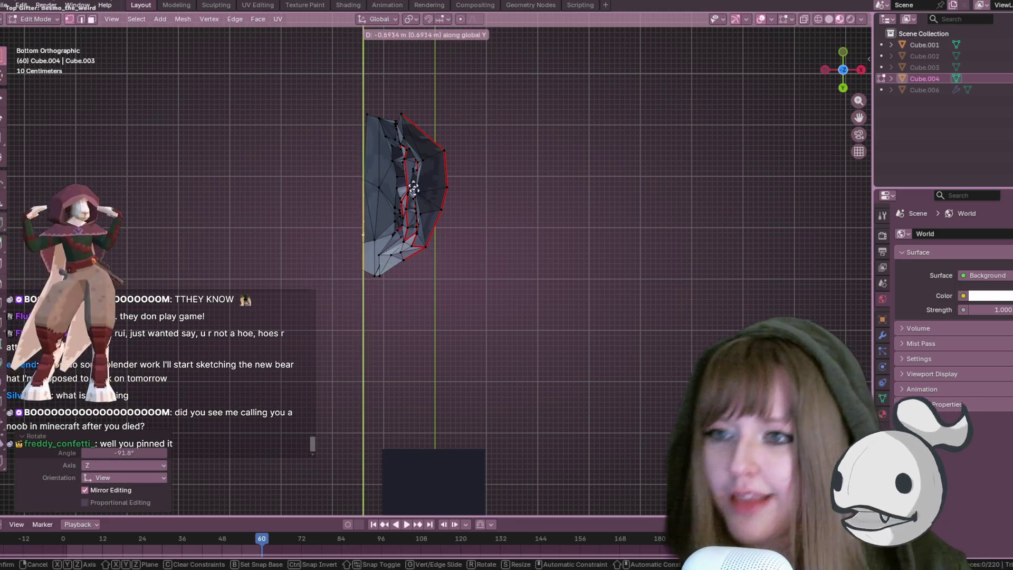
pyautogui.click(394, 66)
# Extrude a new vertex downward and add a connected vertex above it
pyautogui.press('g')
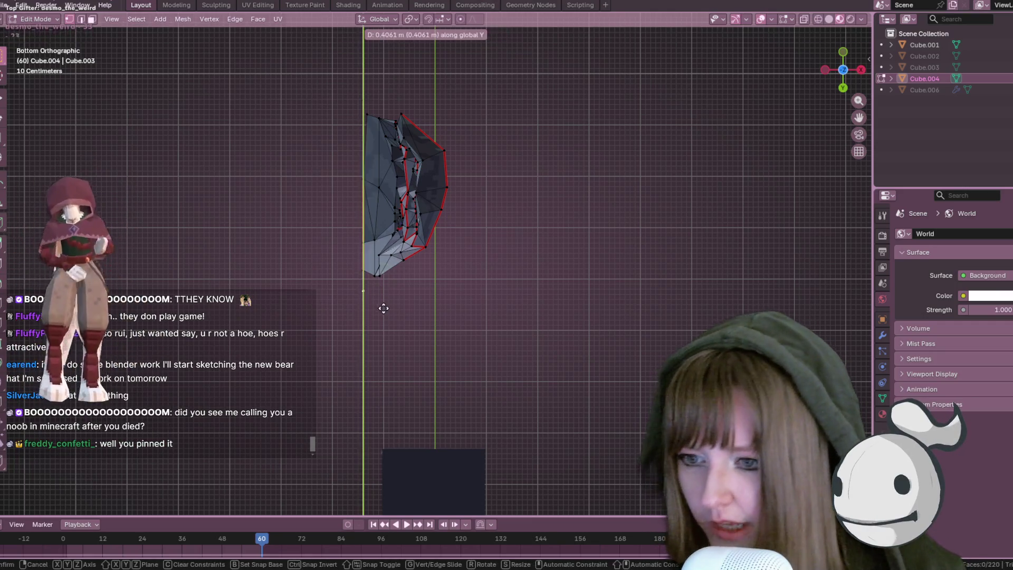
pyautogui.click(389, 298)
pyautogui.keyDown('ctrl'); pyautogui.rightClick(363, 103); pyautogui.keyUp('ctrl')
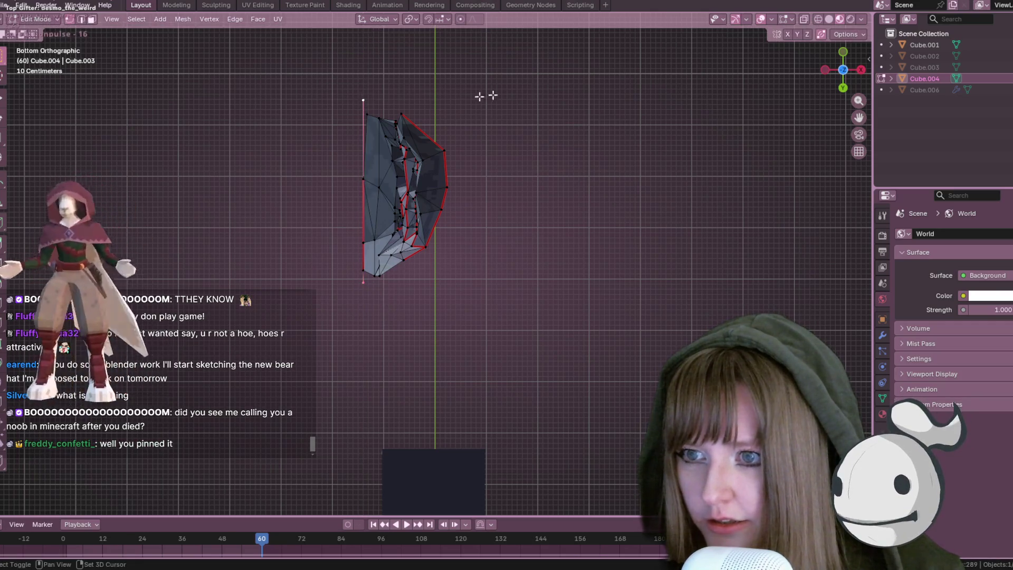
pyautogui.click(862, 71)
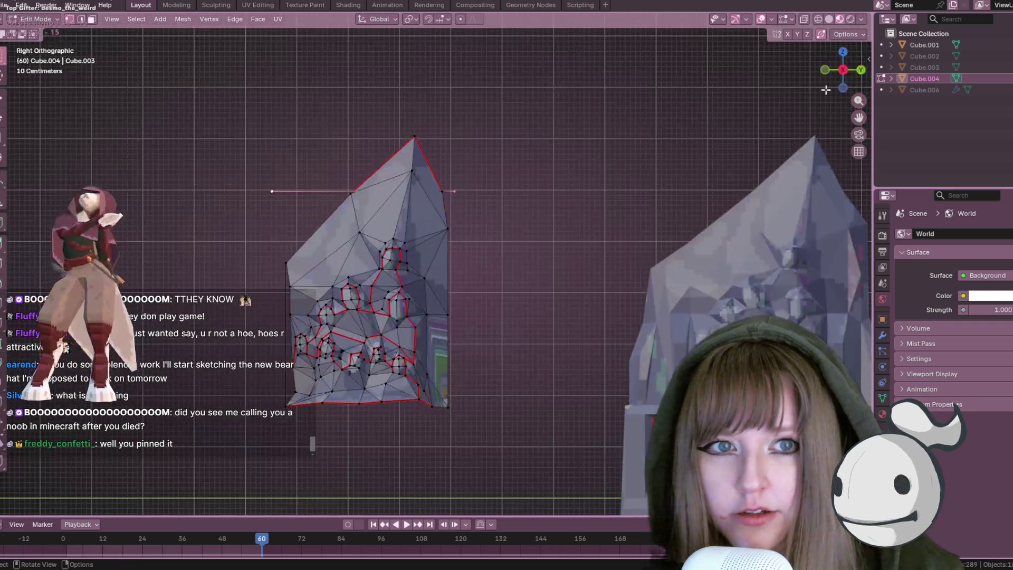
# Extrude the top edge straight upward along Z
pyautogui.press('r')
pyautogui.press('Escape')
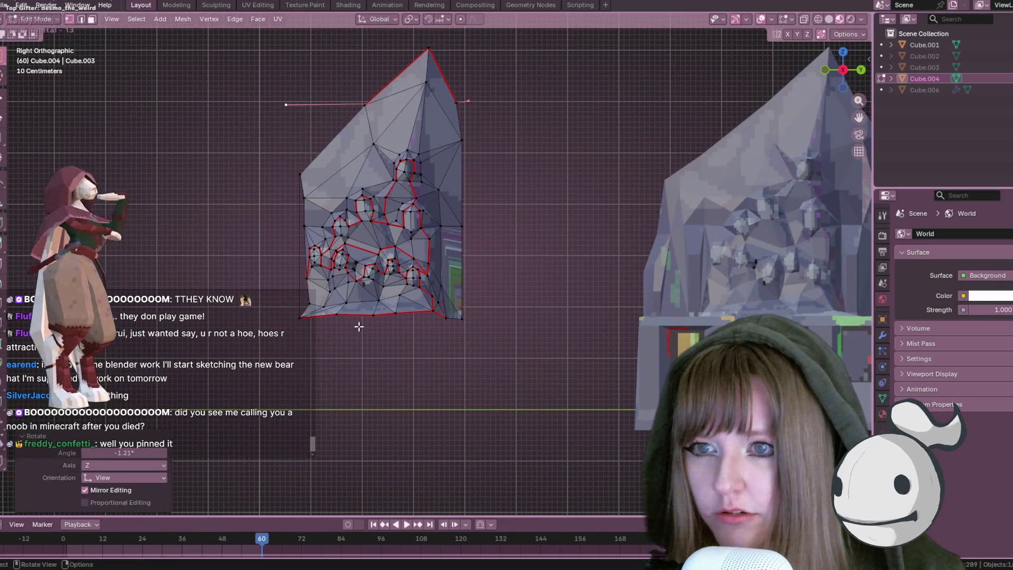
pyautogui.keyDown('shift'); pyautogui.moveTo(524, 170); pyautogui.dragTo(568, 180, button='middle'); pyautogui.keyUp('shift')
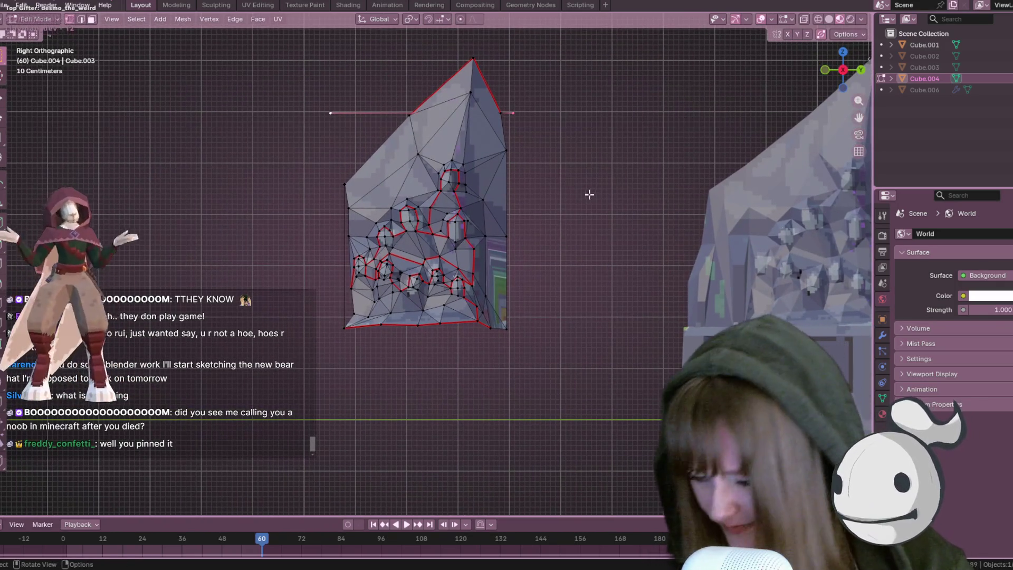
pyautogui.keyDown('shift'); pyautogui.moveTo(362, 369); pyautogui.dragTo(352, 419, button='middle'); pyautogui.keyUp('shift')
pyautogui.scroll(-1, 434, 274)
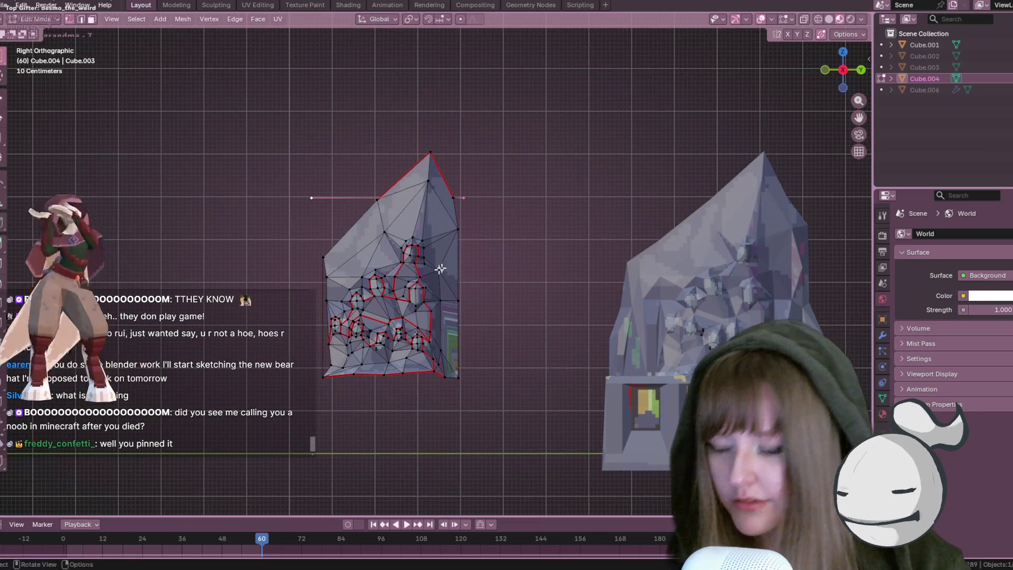
pyautogui.press('e')
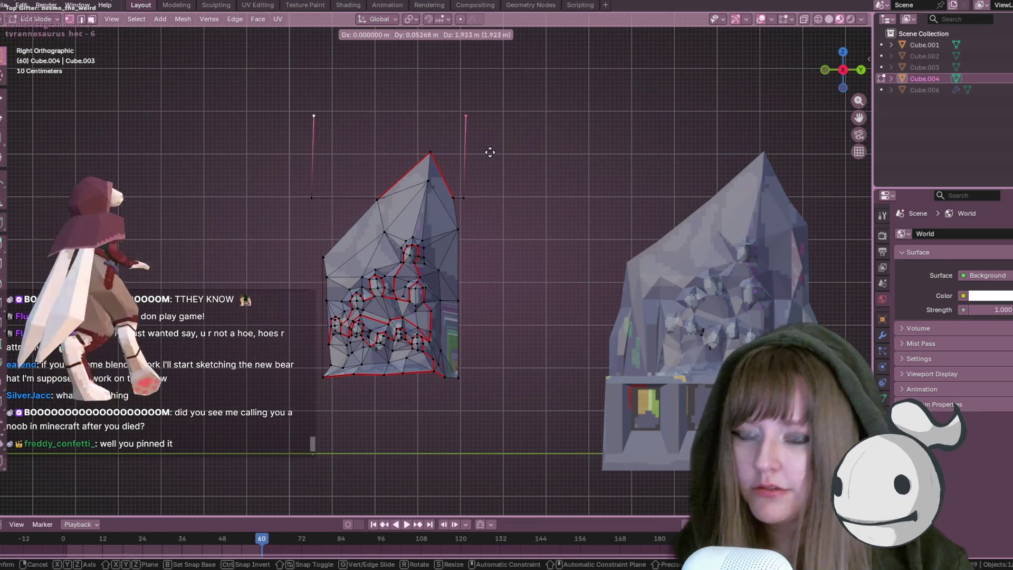
pyautogui.press('z')
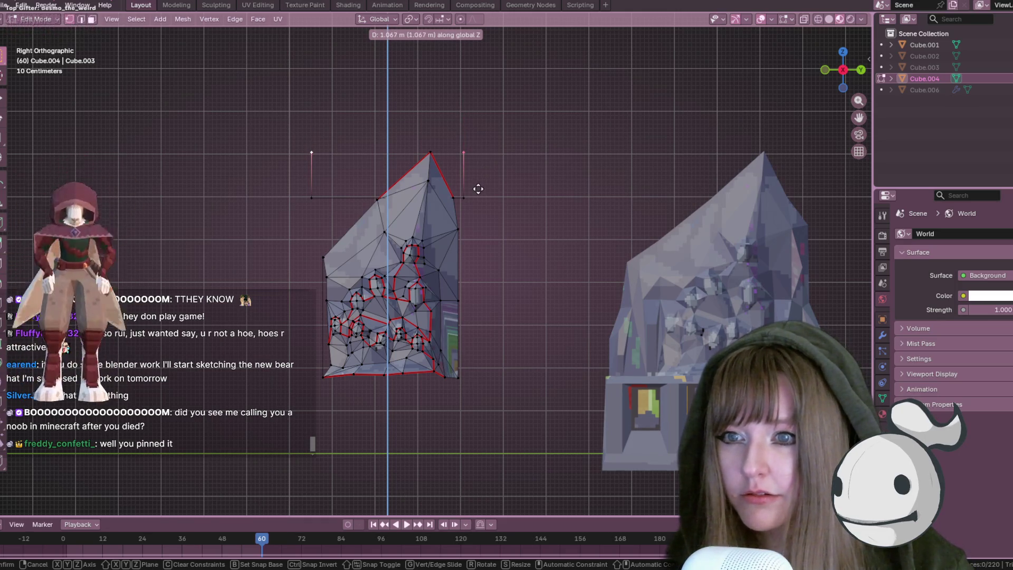
pyautogui.click(478, 189)
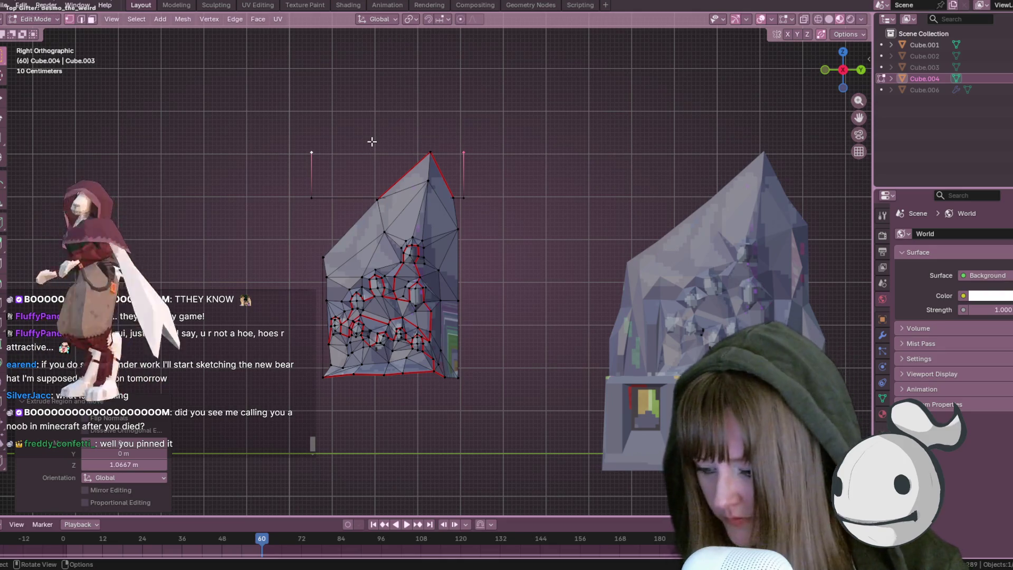
pyautogui.click(372, 141)
# Lower the edges along Z to -4.2033 m and select the relief's bottom edge
pyautogui.scroll(1, 502, 174)
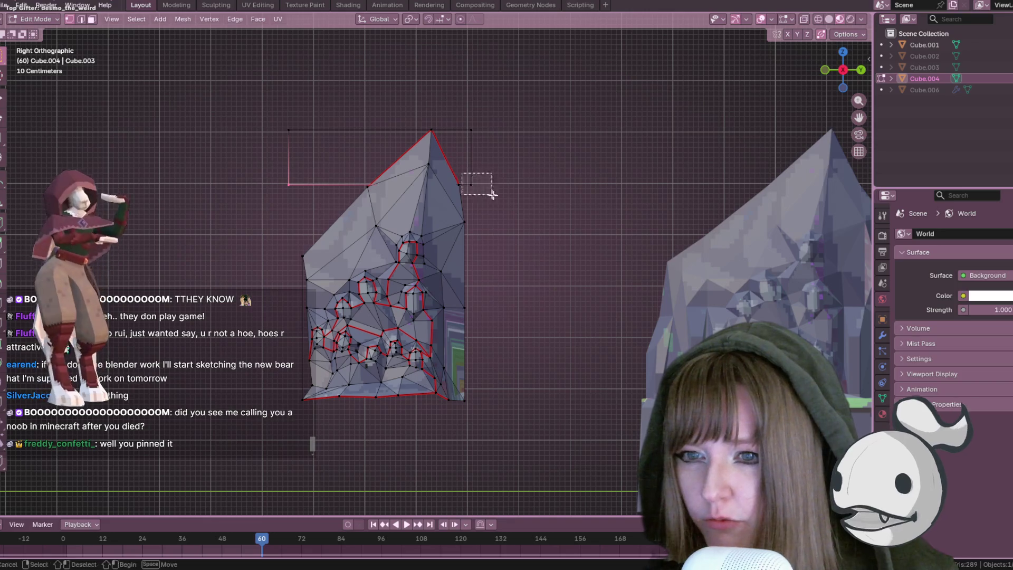
pyautogui.keyDown('shift'); pyautogui.scroll(-2, 527, 170); pyautogui.keyUp('shift')
pyautogui.press('g')
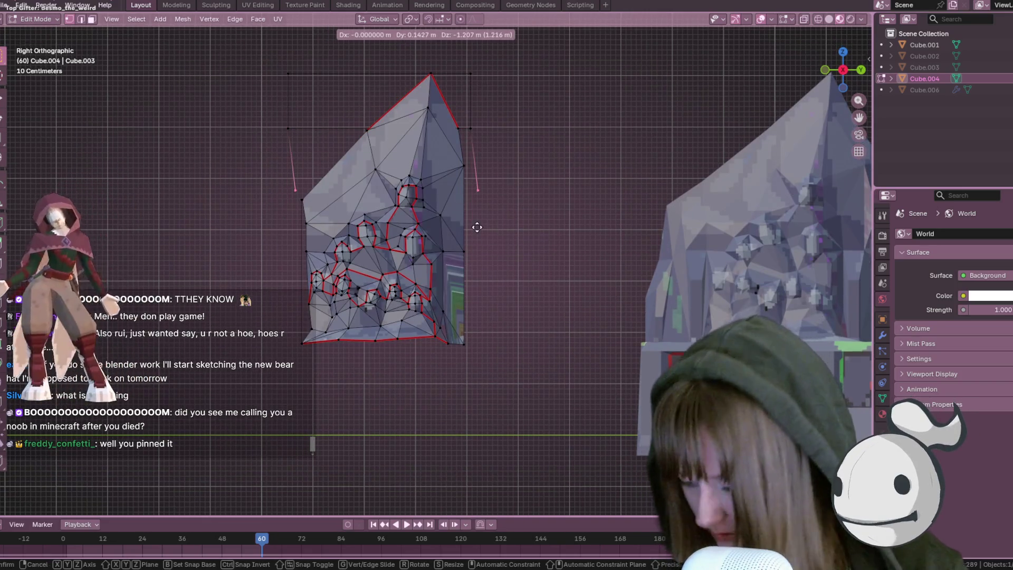
pyautogui.press('z')
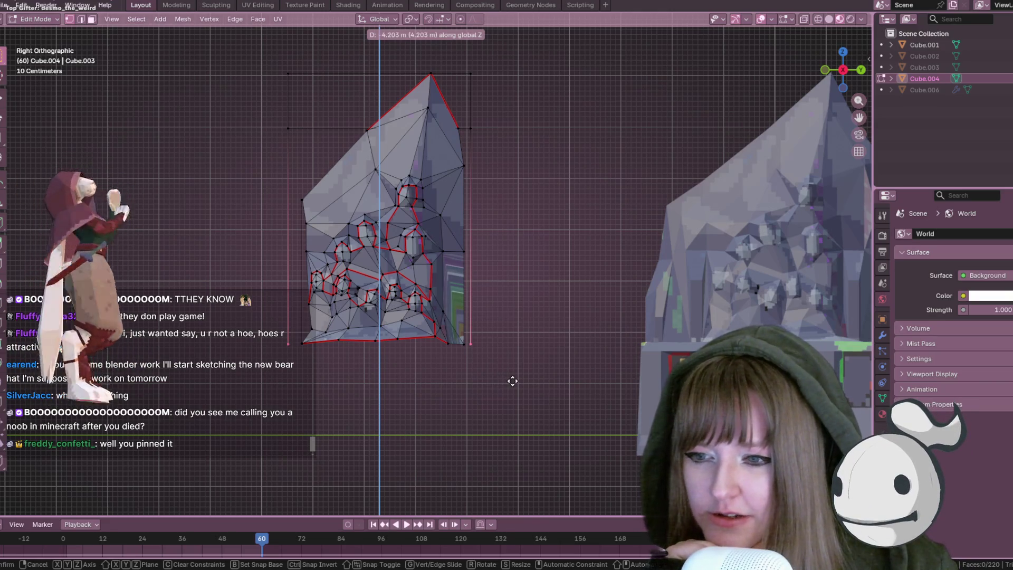
pyautogui.click(513, 381)
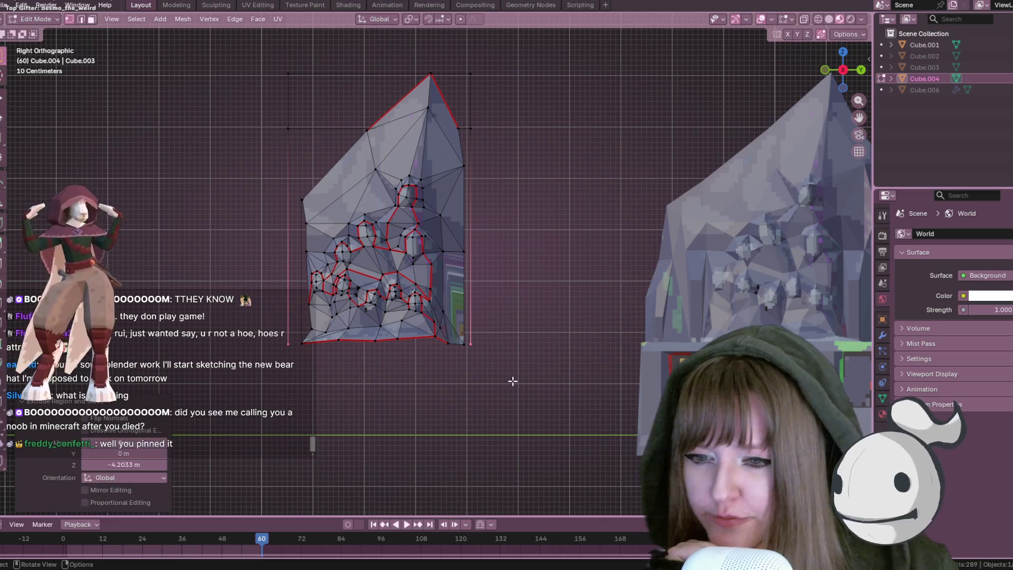
pyautogui.click(370, 338)
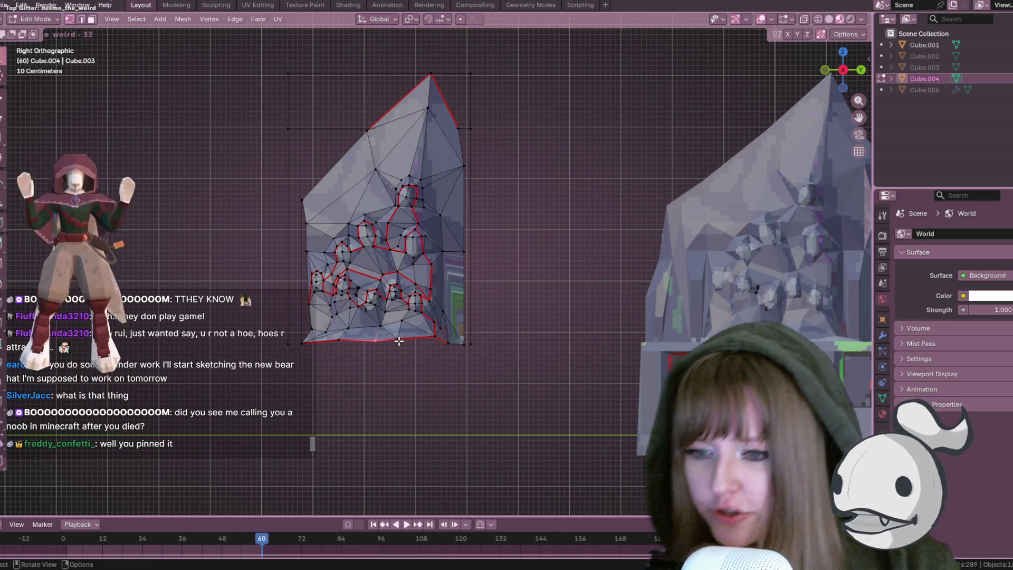
pyautogui.scroll(5, 377, 331)
pyautogui.keyDown('shift'); pyautogui.scroll(-4, 464, 261); pyautogui.keyUp('shift')
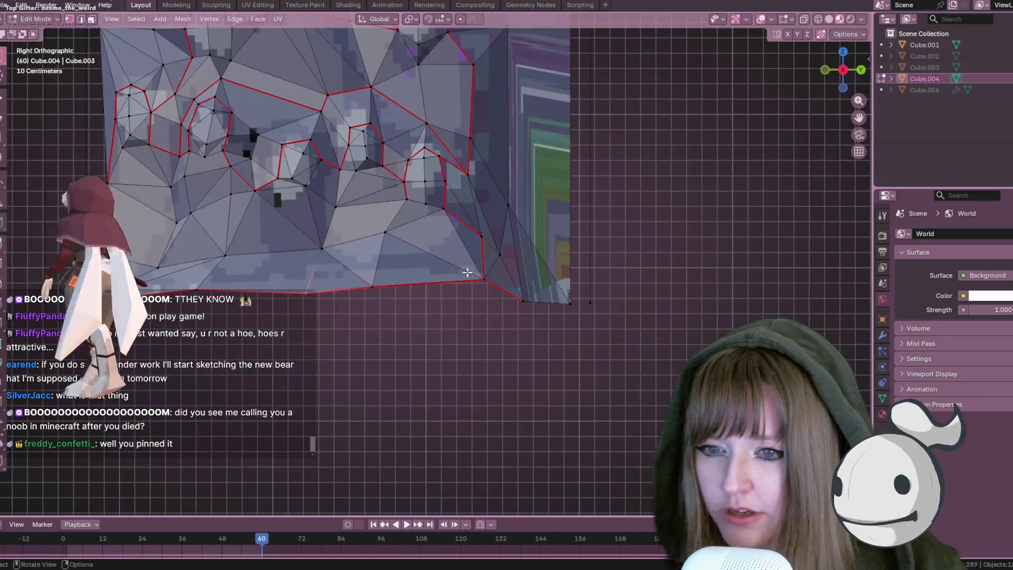
# Pull the first few bottom-edge vertices down onto the straight base line
pyautogui.press('g')
pyautogui.click(489, 330)
pyautogui.click(389, 299)
pyautogui.press('g')
pyautogui.click(395, 321)
pyautogui.click(306, 292)
pyautogui.press('g')
pyautogui.click(334, 328)
pyautogui.click(195, 290)
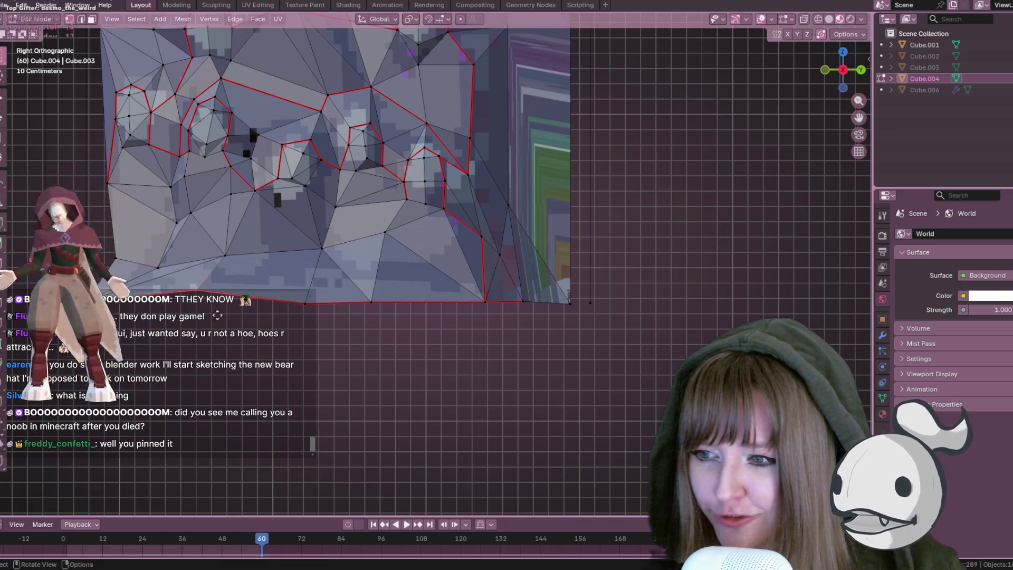
pyautogui.press('g')
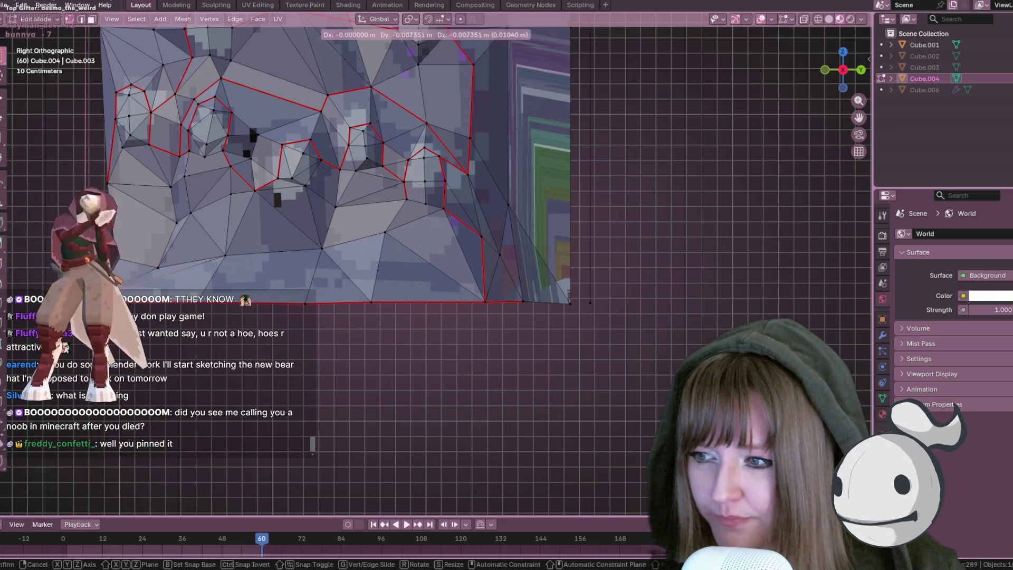
pyautogui.click(117, 327)
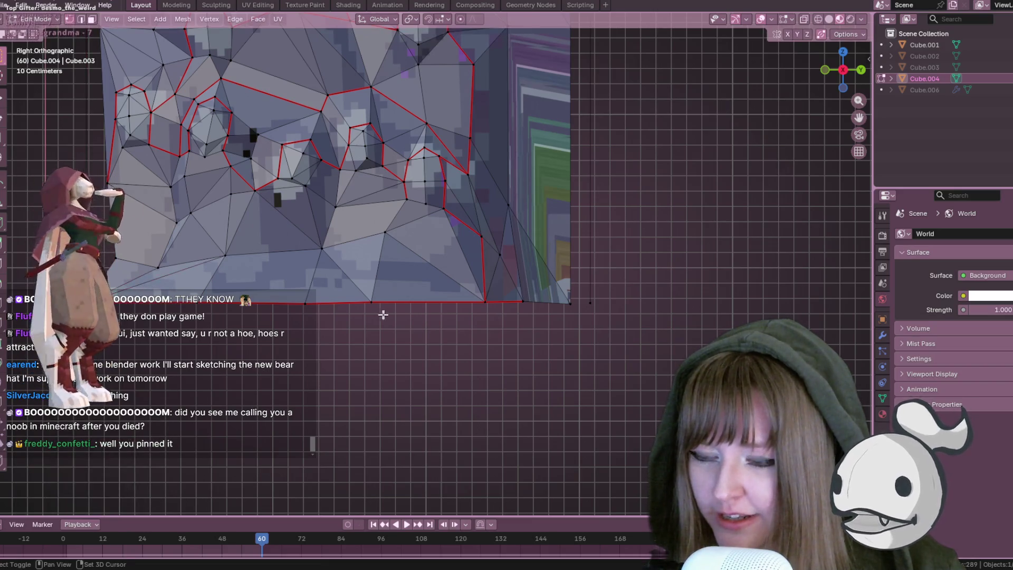
# Move the remaining right and left bottom vertices into line with the lower border
pyautogui.keyDown('shift'); pyautogui.click(592, 302); pyautogui.keyUp('shift')
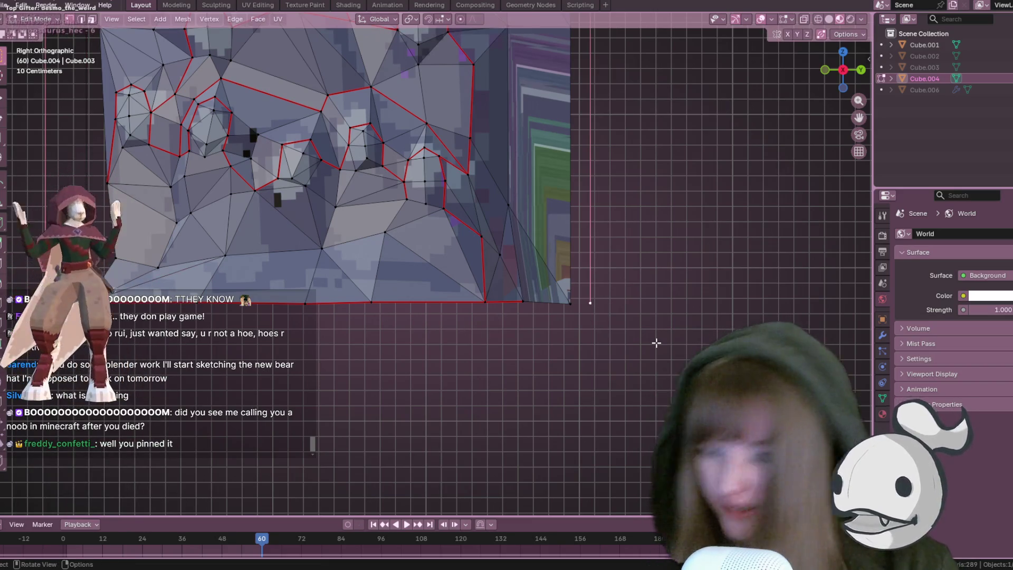
pyautogui.moveTo(504, 267); pyautogui.dragTo(548, 320)
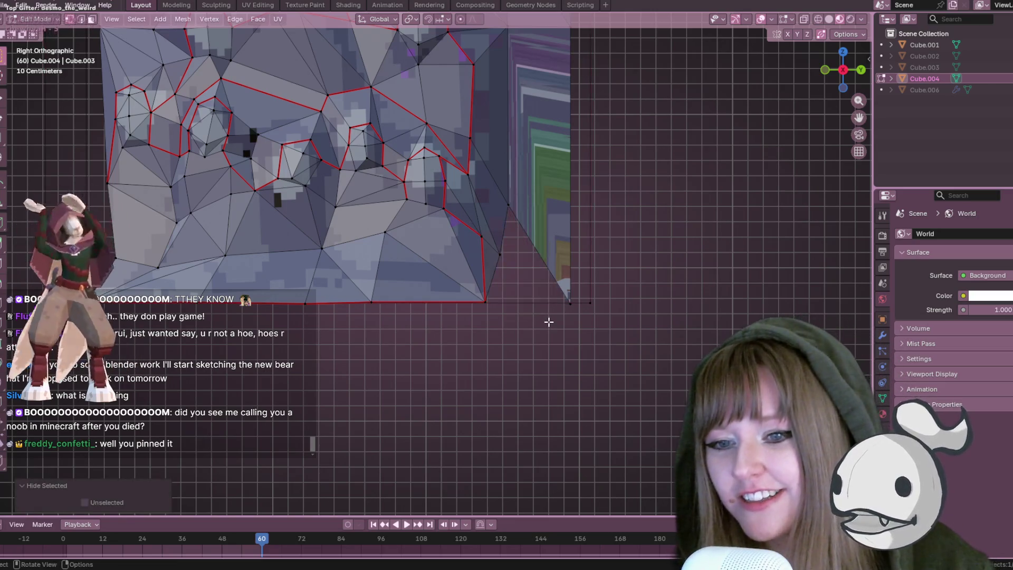
pyautogui.scroll(1, 572, 302)
pyautogui.scroll(1, 549, 227)
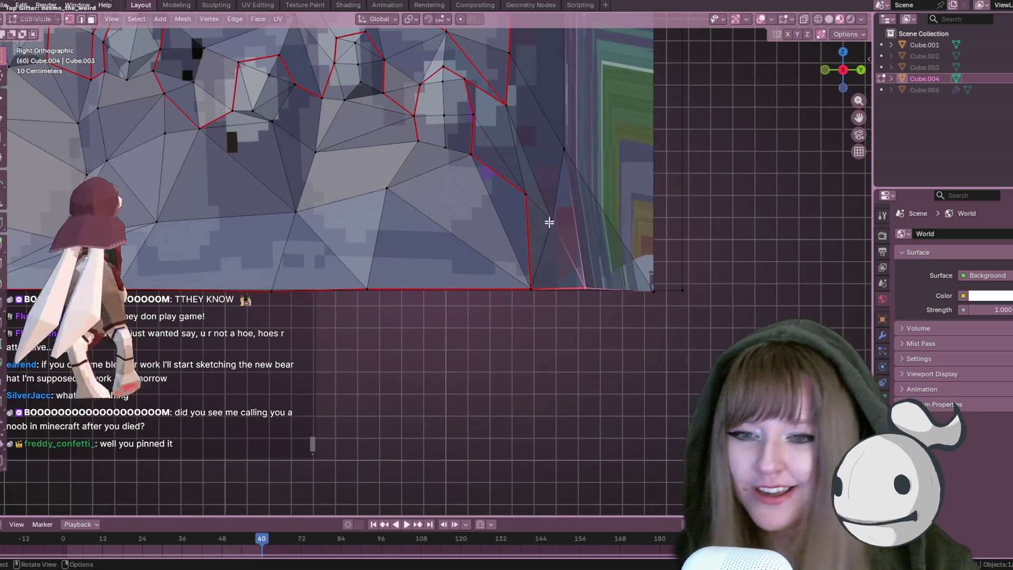
pyautogui.press('g')
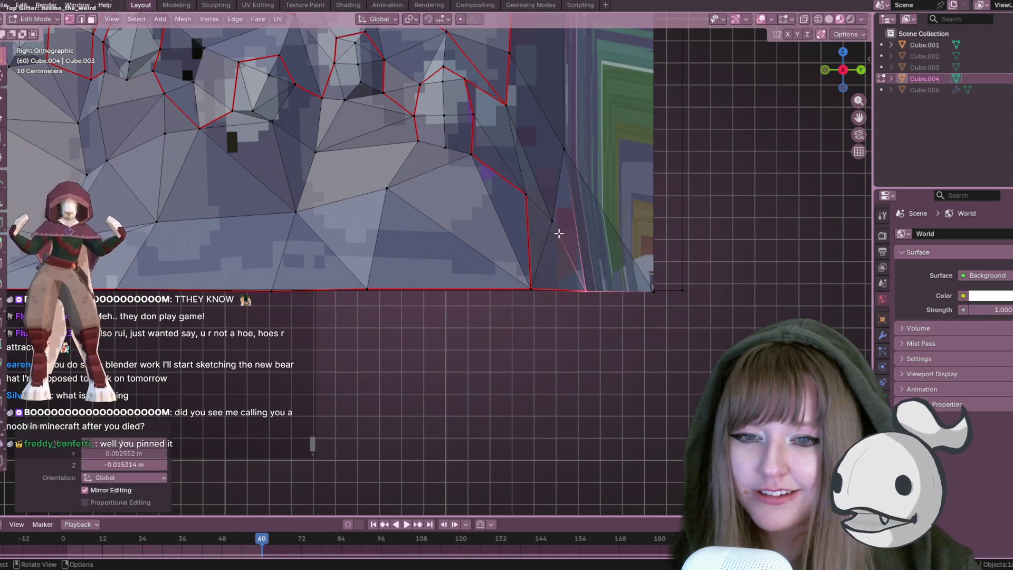
pyautogui.keyDown('ctrl'); pyautogui.scroll(3, 538, 285); pyautogui.keyUp('ctrl')
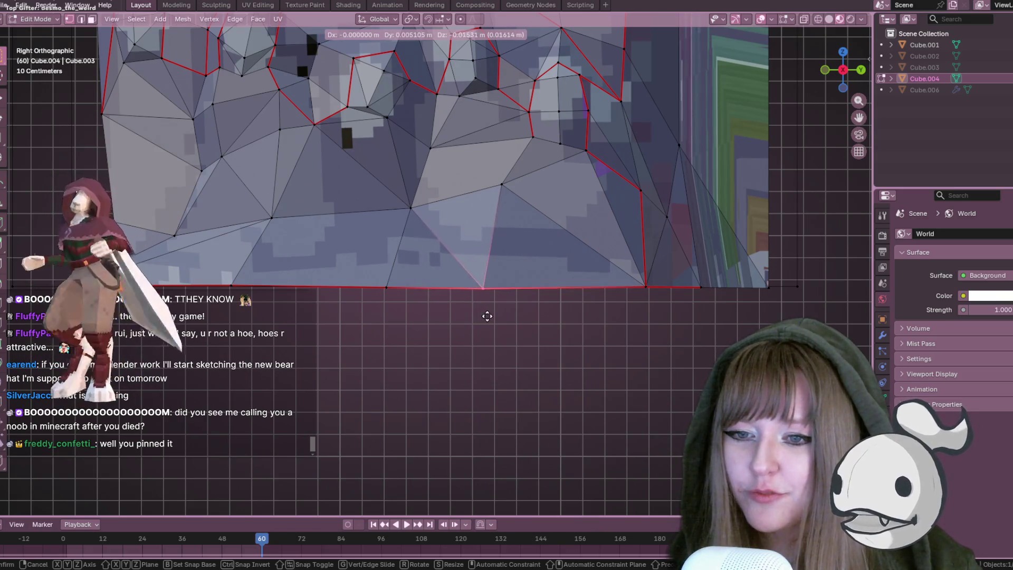
pyautogui.click(479, 314)
pyautogui.click(230, 287)
pyautogui.press('g')
pyautogui.click(254, 300)
pyautogui.scroll(-3, 307, 289)
pyautogui.moveTo(375, 319)
pyautogui.mouseDown(button='middle')
pyautogui.moveTo(466, 360)
pyautogui.moveTo(599, 274)
pyautogui.moveTo(478, 286)
pyautogui.mouseUp(button='middle')
pyautogui.click(349, 145)
pyautogui.moveTo(643, 180)
pyautogui.mouseDown(button='middle')
pyautogui.moveTo(409, 289)
pyautogui.moveTo(584, 176)
pyautogui.moveTo(525, 77)
pyautogui.moveTo(528, 206)
pyautogui.moveTo(467, 196)
pyautogui.moveTo(587, 180)
pyautogui.mouseUp(button='middle')
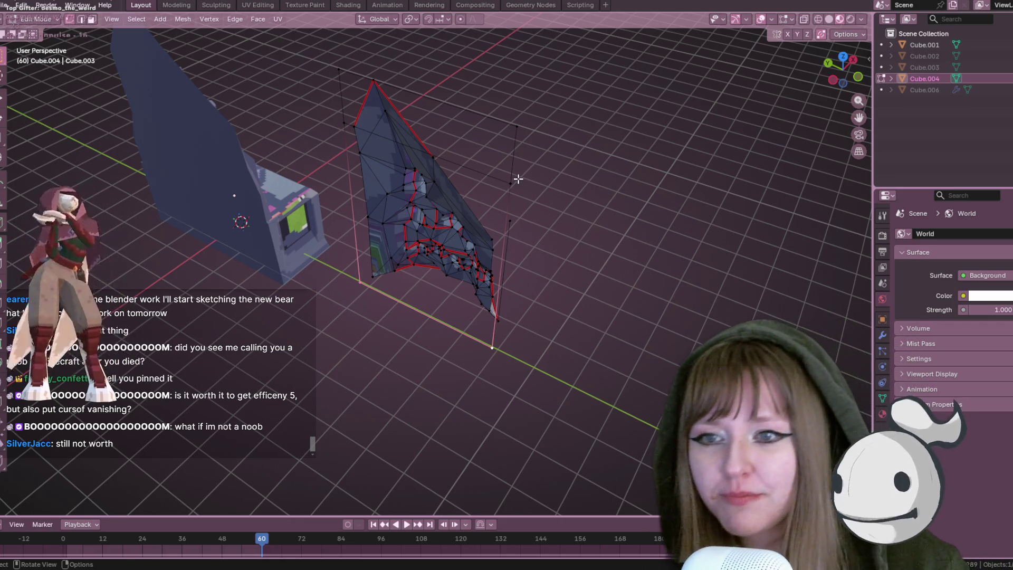
# Slide a relief vertex along its edge with vertex slide
pyautogui.keyDown('shift'); pyautogui.click(515, 181); pyautogui.keyUp('shift')
pyautogui.keyDown('shift'); pyautogui.click(345, 80); pyautogui.keyUp('shift')
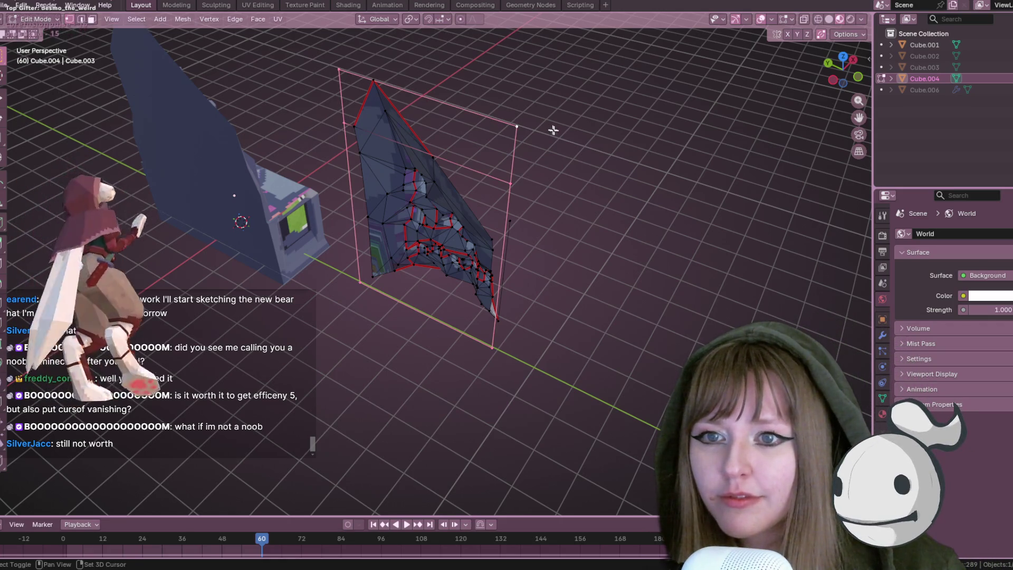
pyautogui.moveTo(649, 220)
pyautogui.mouseDown(button='middle')
pyautogui.moveTo(524, 125)
pyautogui.moveTo(467, 239)
pyautogui.moveTo(584, 149)
pyautogui.moveTo(583, 135)
pyautogui.moveTo(638, 186)
pyautogui.moveTo(604, 126)
pyautogui.moveTo(636, 143)
pyautogui.moveTo(600, 264)
pyautogui.moveTo(633, 276)
pyautogui.moveTo(441, 480)
pyautogui.moveTo(516, 339)
pyautogui.mouseUp(button='middle')
pyautogui.moveTo(441, 243)
pyautogui.mouseDown(button='middle')
pyautogui.moveTo(479, 310)
pyautogui.moveTo(381, 287)
pyautogui.mouseUp(button='middle')
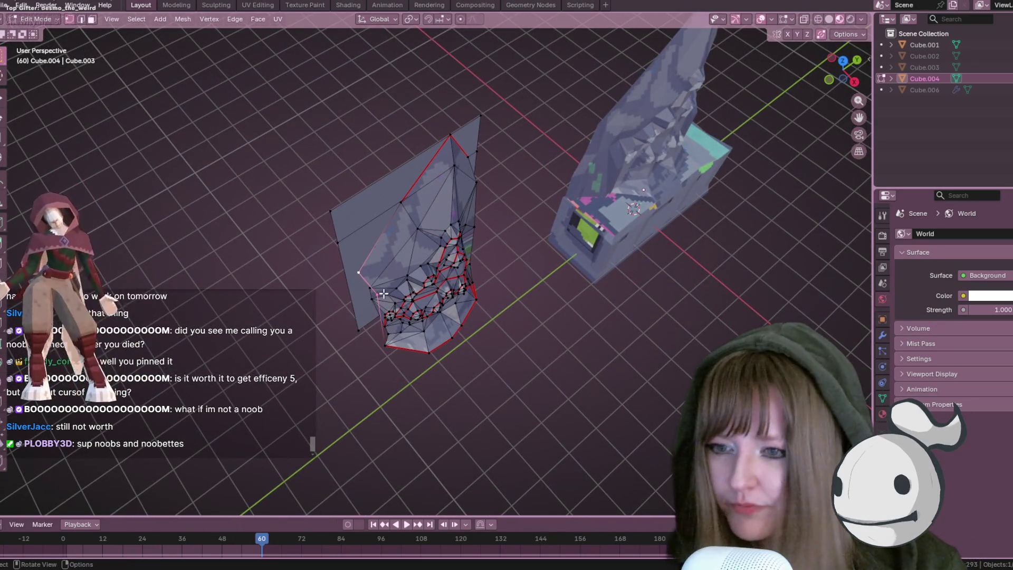
pyautogui.click(401, 285)
pyautogui.moveTo(425, 291)
pyautogui.mouseDown(button='middle')
pyautogui.moveTo(486, 227)
pyautogui.moveTo(463, 264)
pyautogui.mouseUp(button='middle')
pyautogui.press('g')
pyautogui.press('g')
pyautogui.click(487, 227)
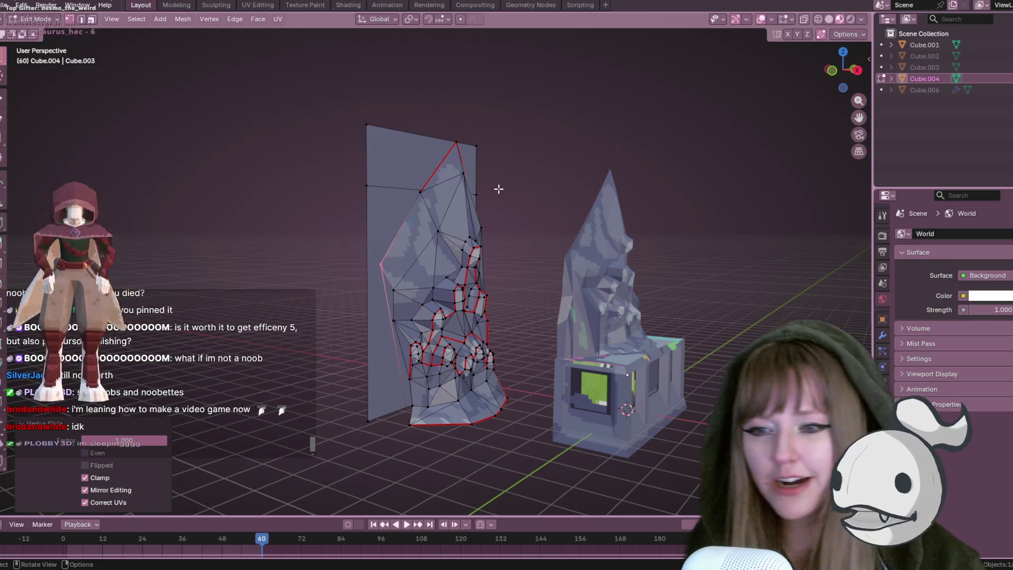
# Join the backing plane's bottom-left and upper-left corner vertices with a new edge
pyautogui.moveTo(434, 323); pyautogui.dragTo(436, 378, button='middle')
pyautogui.keyDown('shift'); pyautogui.click(374, 393); pyautogui.keyUp('shift')
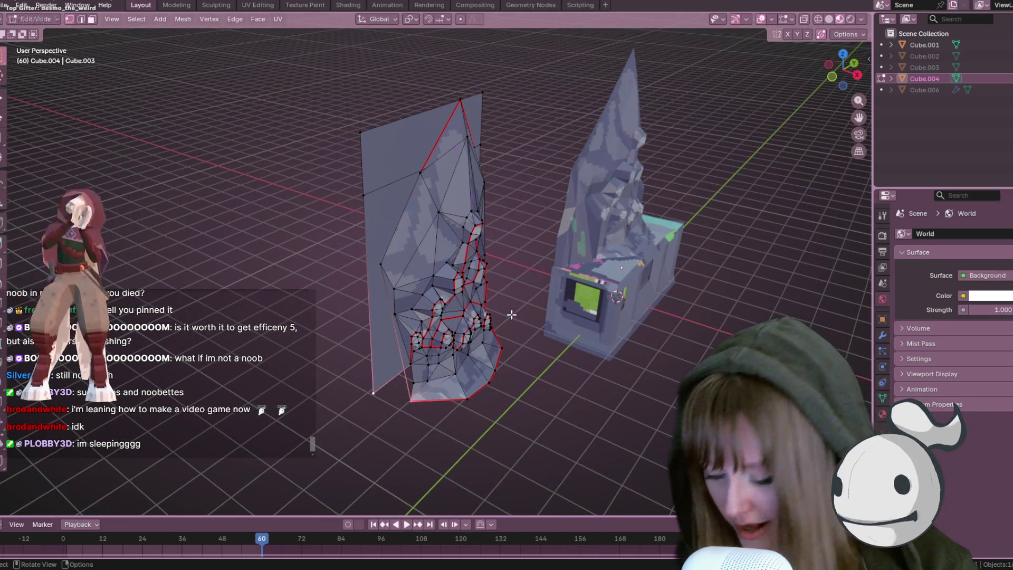
pyautogui.moveTo(512, 314); pyautogui.dragTo(405, 314, button='middle')
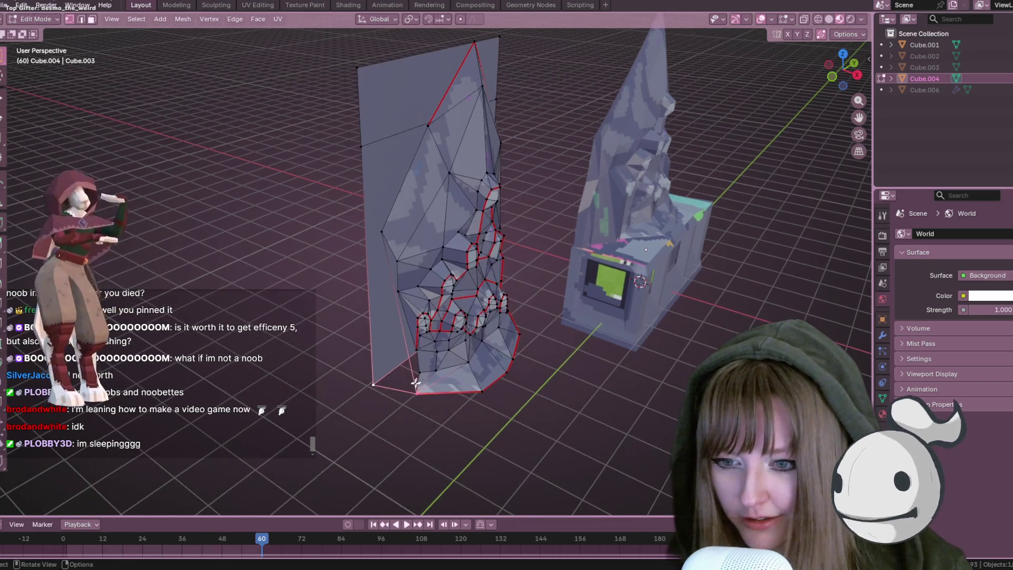
pyautogui.keyDown('shift'); pyautogui.click(374, 384); pyautogui.keyUp('shift')
pyautogui.moveTo(374, 384)
pyautogui.mouseDown(button='middle')
pyautogui.moveTo(502, 274)
pyautogui.moveTo(491, 245)
pyautogui.mouseUp(button='middle')
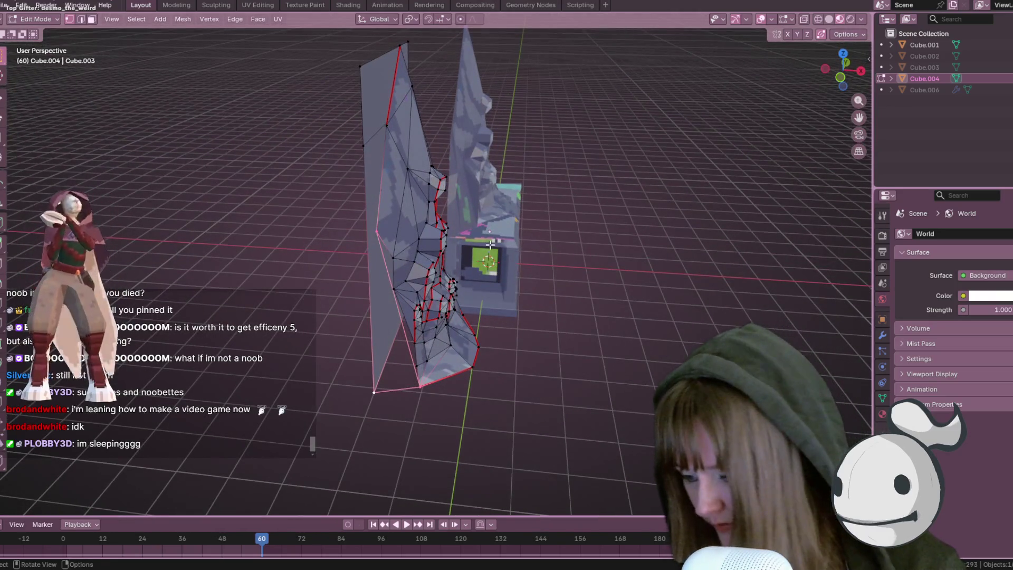
pyautogui.click(377, 231)
pyautogui.keyDown('shift'); pyautogui.click(363, 146); pyautogui.keyUp('shift')
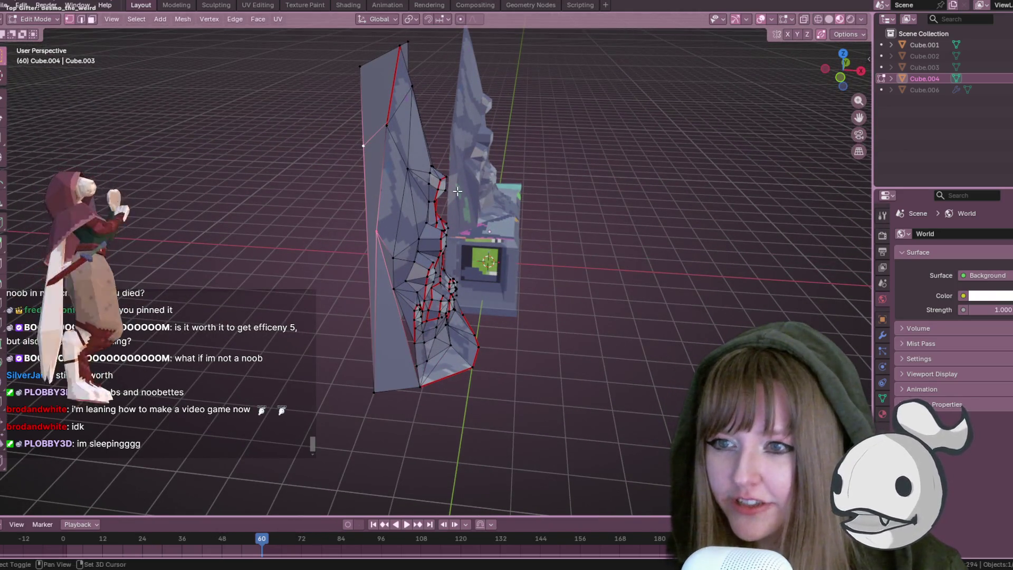
pyautogui.keyDown('shift'); pyautogui.click(375, 391); pyautogui.keyUp('shift')
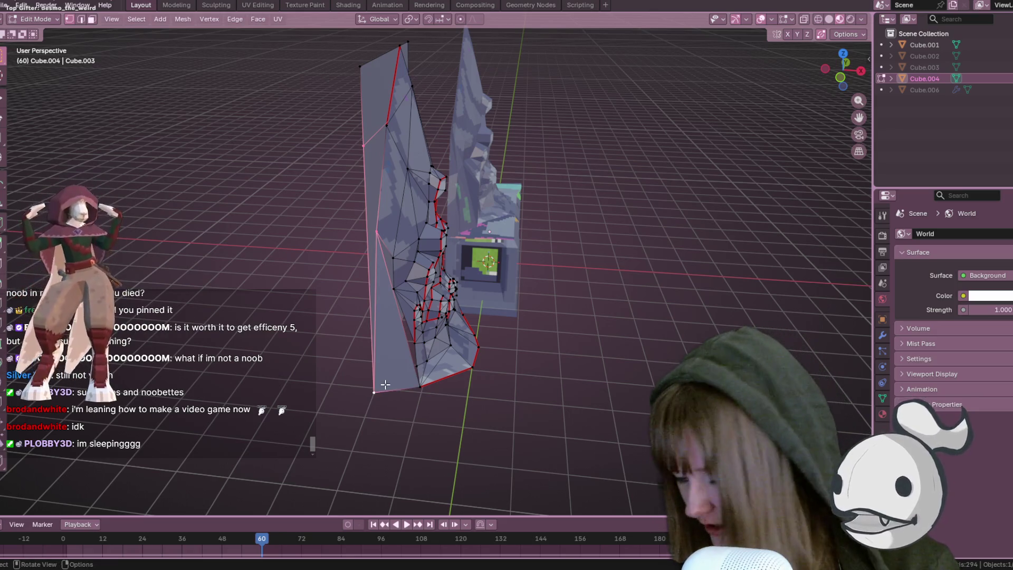
pyautogui.press('f')
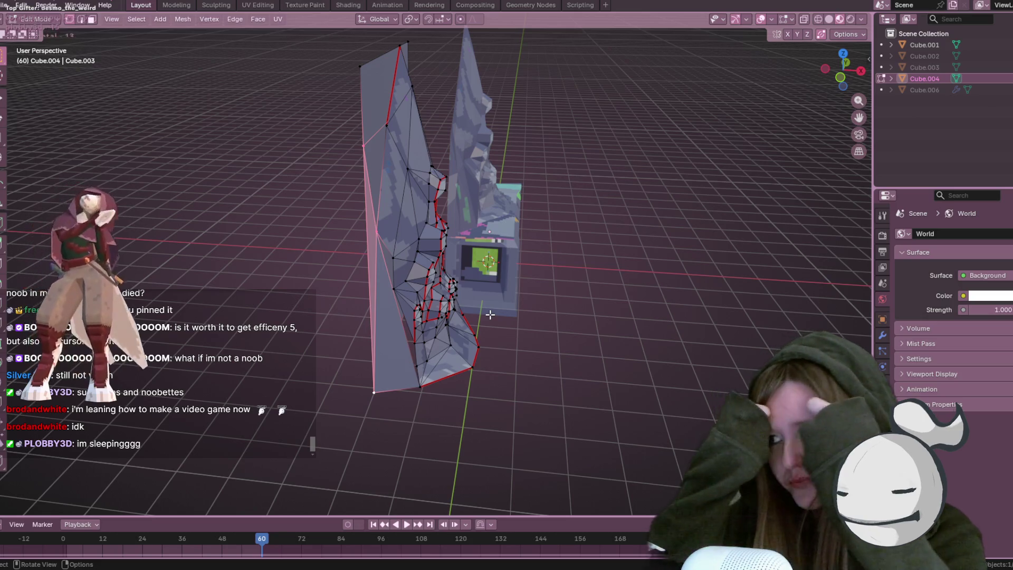
# Insert a loop cut across the relief mesh and slide a vertex along its edge
pyautogui.moveTo(517, 241); pyautogui.dragTo(440, 246, button='middle')
pyautogui.scroll(4, 475, 243)
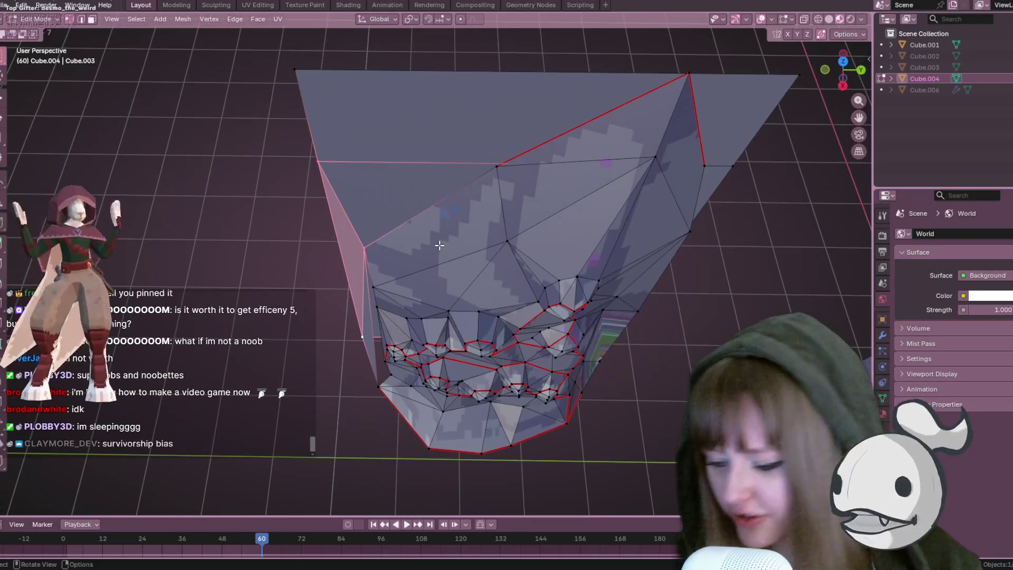
pyautogui.hotkey('ctrl', 'r')
pyautogui.click(444, 157)
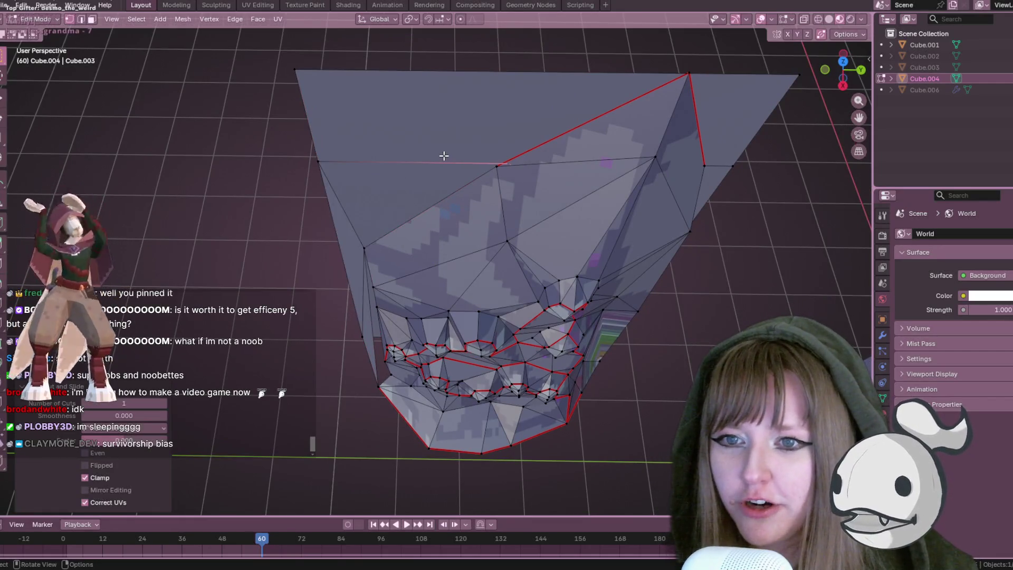
pyautogui.rightClick(444, 157)
pyautogui.scroll(2, 719, 113)
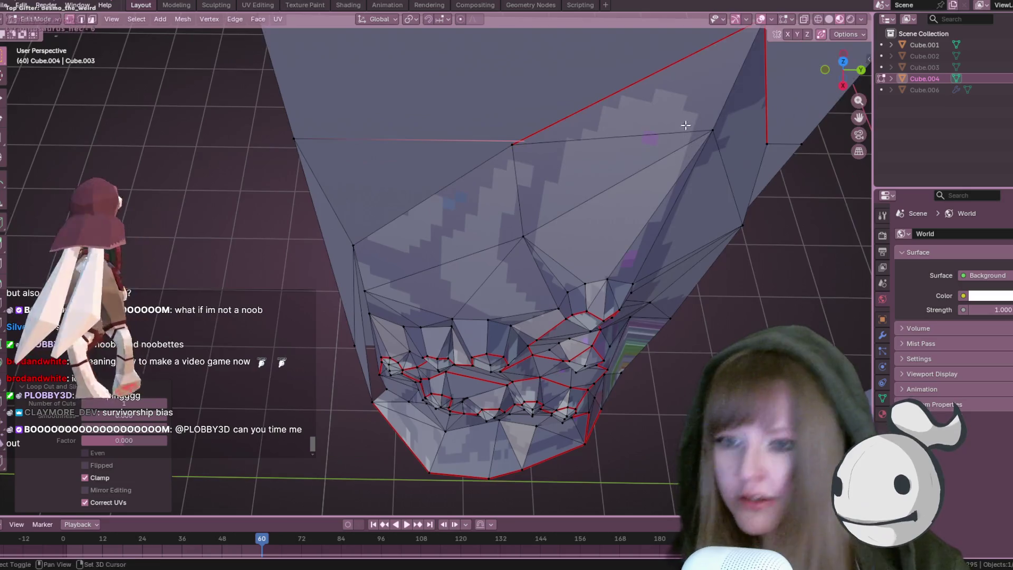
pyautogui.moveTo(685, 125); pyautogui.dragTo(644, 163, button='middle')
pyautogui.press('g')
pyautogui.press('g')
pyautogui.click(632, 157)
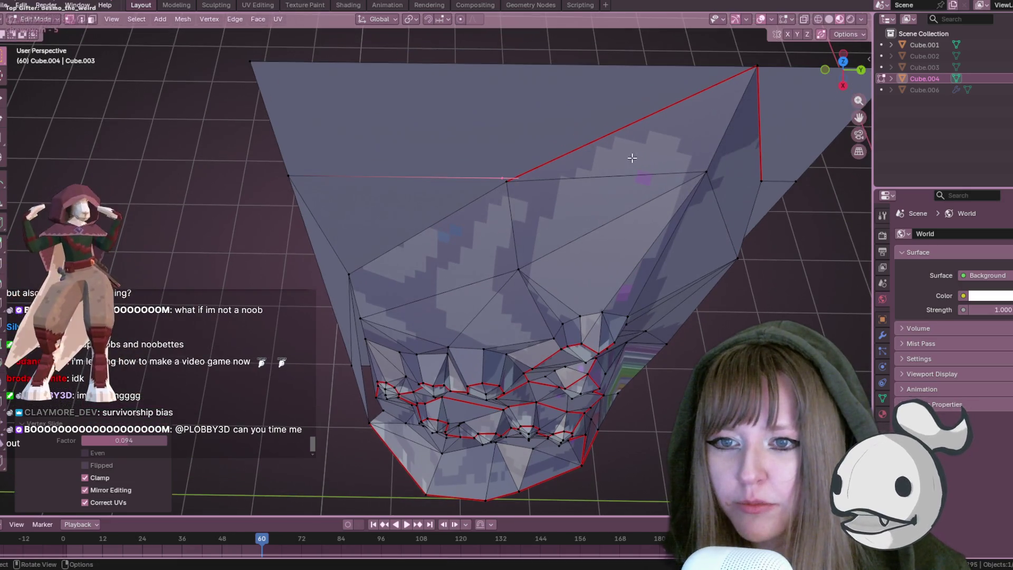
# Slide a top-edge vertex along its edge with Shift+V
pyautogui.click(506, 179)
pyautogui.keyDown('shift'); pyautogui.click(349, 274); pyautogui.keyUp('shift')
pyautogui.keyDown('shift'); pyautogui.click(289, 177); pyautogui.keyUp('shift')
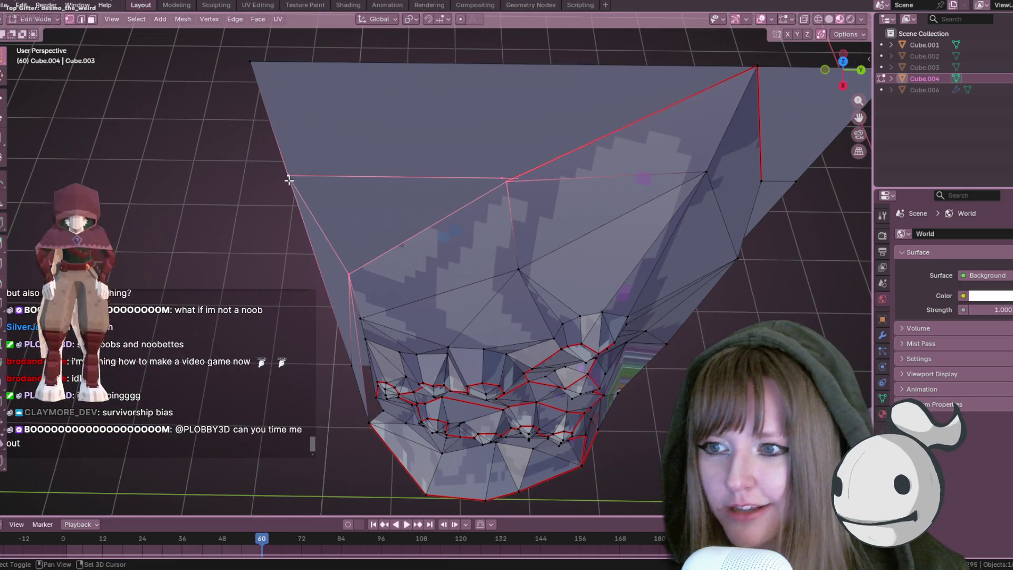
pyautogui.click(504, 179)
pyautogui.click(501, 190)
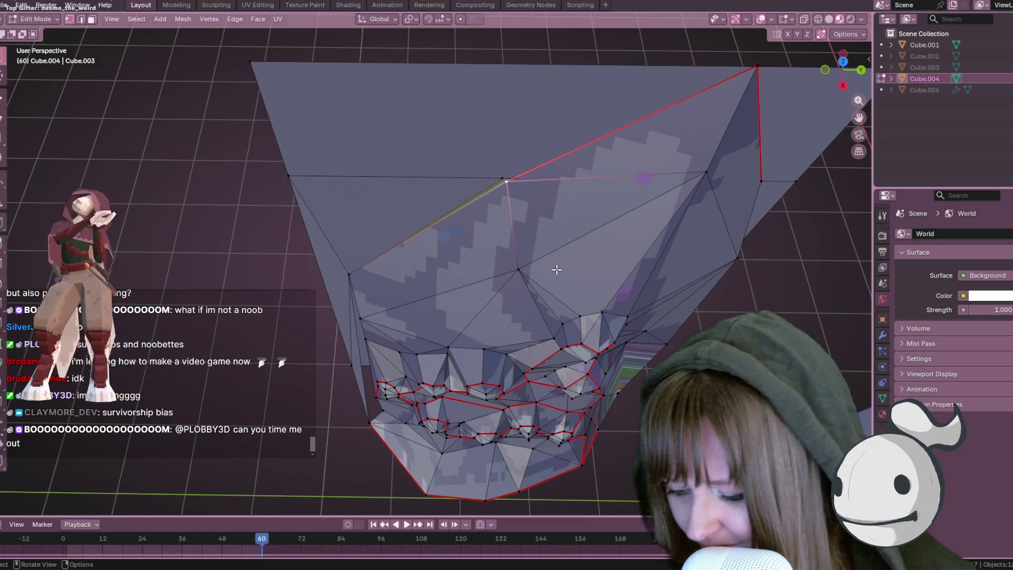
pyautogui.hotkey('shift', 'v')
pyautogui.click(534, 232)
pyautogui.moveTo(554, 253)
pyautogui.mouseDown(button='middle')
pyautogui.moveTo(612, 154)
pyautogui.moveTo(502, 176)
pyautogui.moveTo(554, 226)
pyautogui.moveTo(554, 242)
pyautogui.moveTo(524, 219)
pyautogui.mouseUp(button='middle')
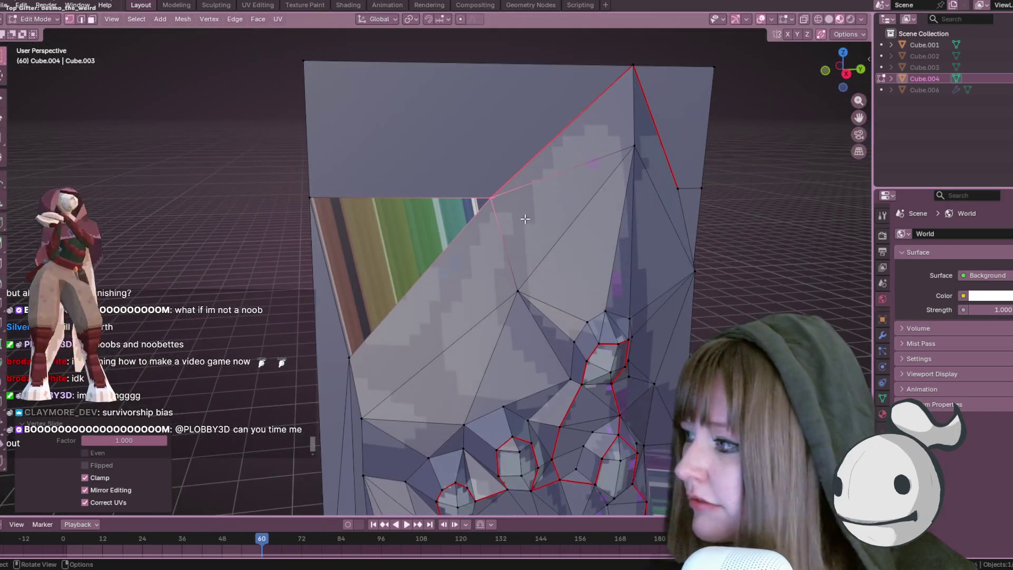
pyautogui.scroll(-2, 524, 219)
pyautogui.moveTo(572, 156)
pyautogui.mouseDown(button='middle')
pyautogui.moveTo(647, 190)
pyautogui.moveTo(633, 195)
pyautogui.mouseUp(button='middle')
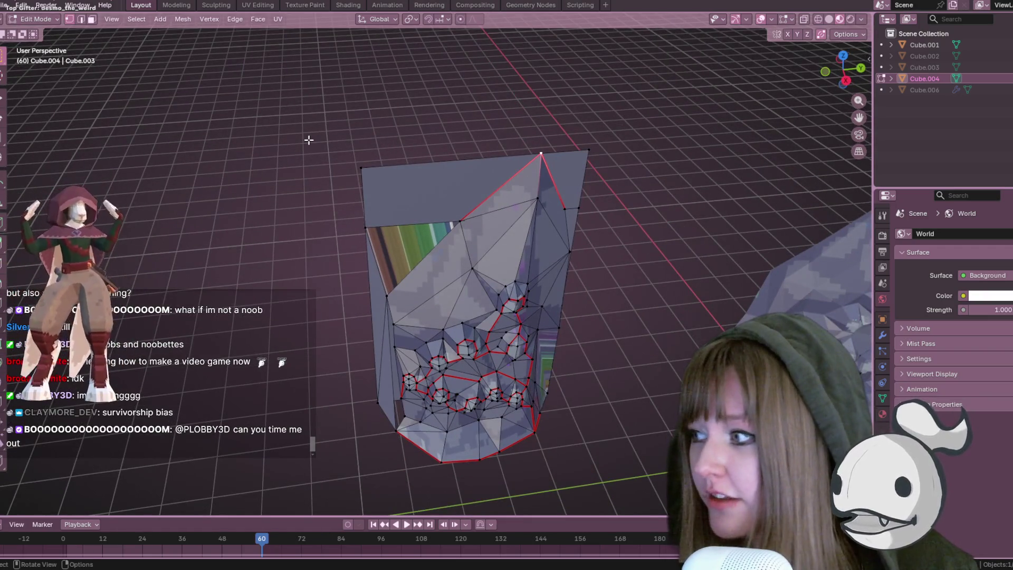
# Add a second loop cut, then slide the top vertex toward the plane's corner
pyautogui.hotkey('ctrl', 'r')
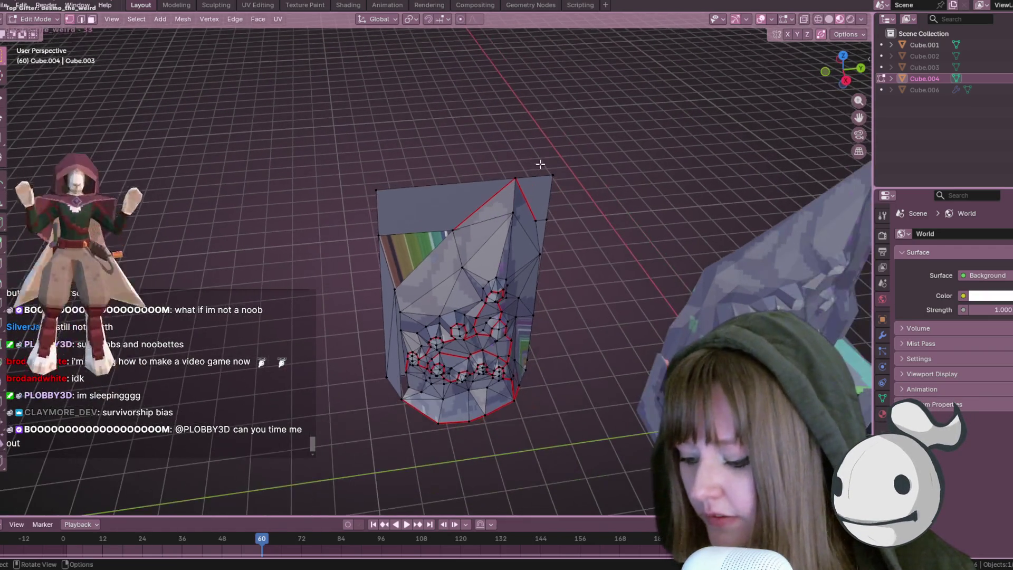
pyautogui.click(541, 163)
pyautogui.rightClick(540, 163)
pyautogui.scroll(2, 560, 140)
pyautogui.keyDown('shift'); pyautogui.moveTo(560, 140); pyautogui.dragTo(502, 217, button='middle'); pyautogui.keyUp('shift')
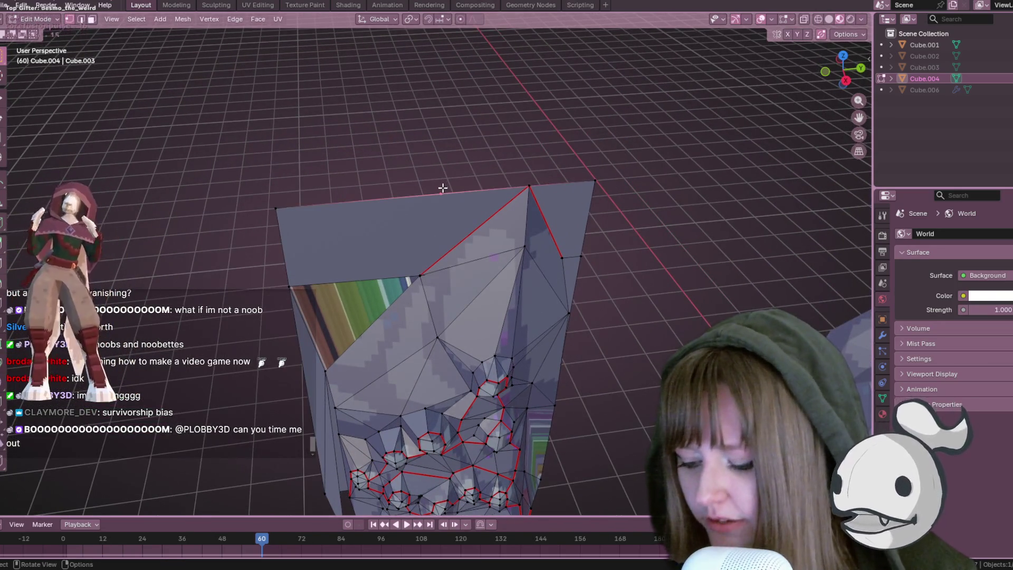
pyautogui.hotkey('shift', 'v')
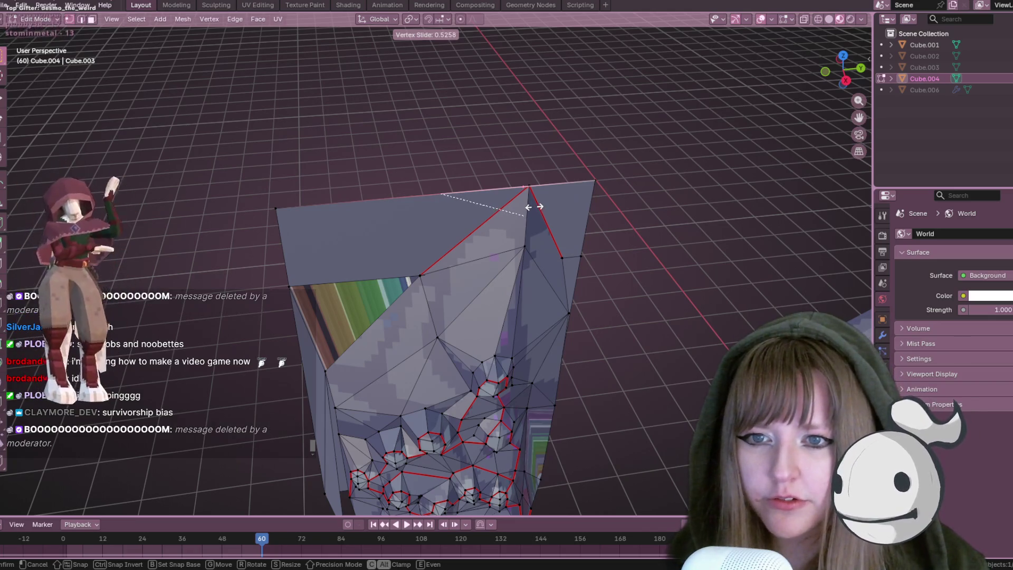
pyautogui.click(538, 205)
pyautogui.moveTo(539, 203)
pyautogui.mouseDown(button='middle')
pyautogui.moveTo(570, 227)
pyautogui.moveTo(672, 190)
pyautogui.moveTo(632, 188)
pyautogui.moveTo(486, 278)
pyautogui.moveTo(283, 366)
pyautogui.moveTo(468, 197)
pyautogui.moveTo(461, 181)
pyautogui.mouseUp(button='middle')
# Vertex-slide the selected vertex and the triangle's apex vertex onto the plane's top edge
pyautogui.press('g')
pyautogui.press('g')
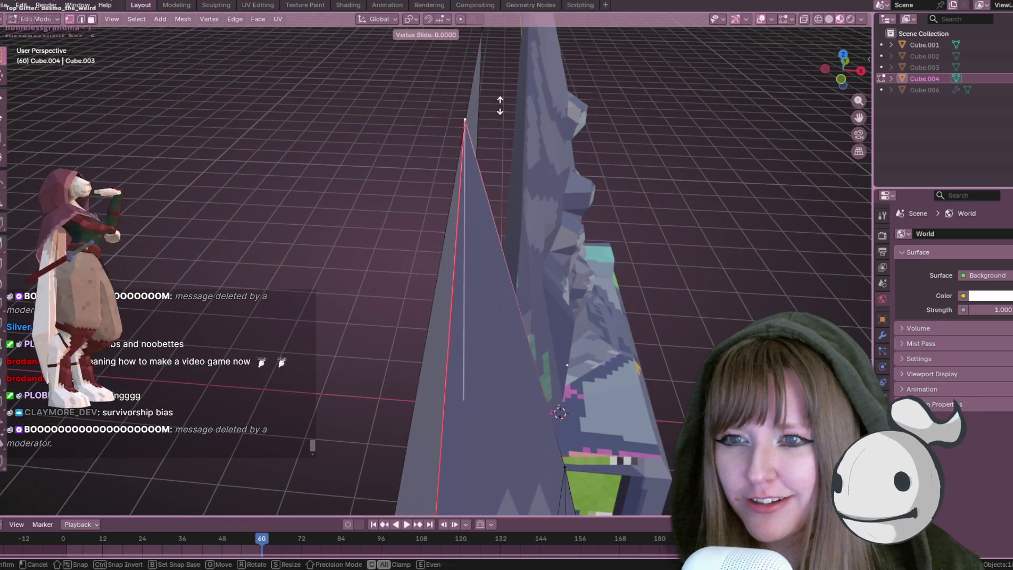
pyautogui.click(500, 106)
pyautogui.moveTo(514, 113)
pyautogui.mouseDown(button='middle')
pyautogui.moveTo(417, 109)
pyautogui.moveTo(482, 115)
pyautogui.mouseUp(button='middle')
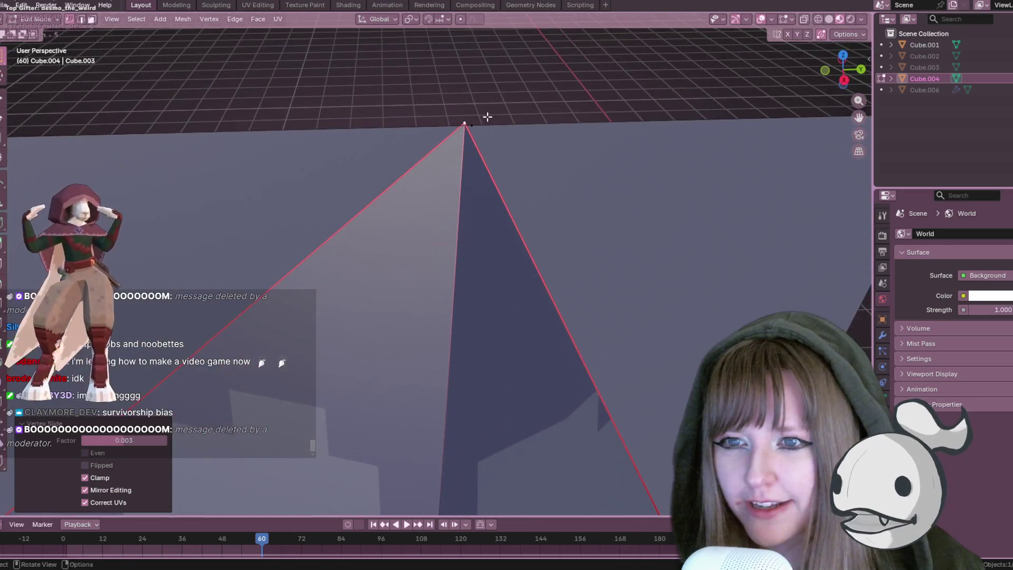
pyautogui.keyDown('shift'); pyautogui.click(482, 116); pyautogui.keyUp('shift')
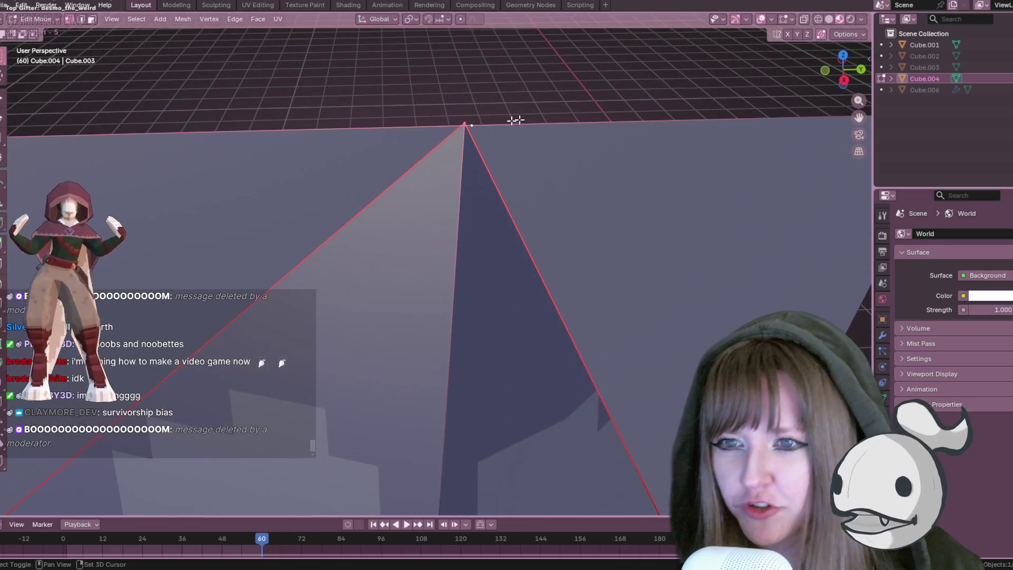
pyautogui.keyDown('shift'); pyautogui.click(470, 114); pyautogui.keyUp('shift')
pyautogui.press('g')
pyautogui.press('g')
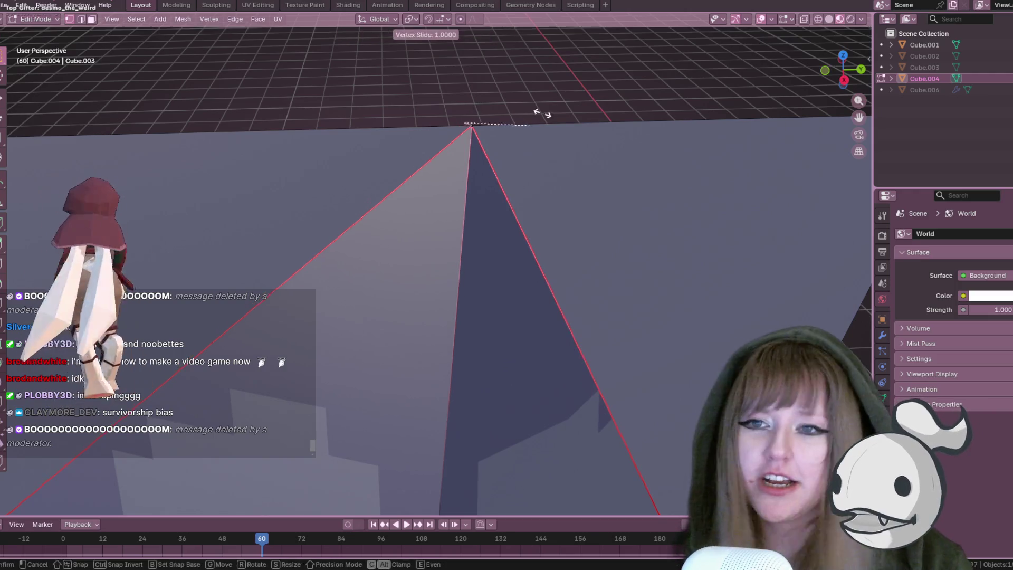
pyautogui.click(551, 116)
# Hide and reveal the bottom-edge element, then slide the mid-edge vertex to the left
pyautogui.scroll(-4, 556, 232)
pyautogui.moveTo(556, 233)
pyautogui.mouseDown(button='middle')
pyautogui.moveTo(592, 213)
pyautogui.moveTo(695, 253)
pyautogui.moveTo(609, 181)
pyautogui.moveTo(615, 249)
pyautogui.mouseUp(button='middle')
pyautogui.keyDown('shift'); pyautogui.moveTo(765, 271); pyautogui.dragTo(500, 221, button='middle'); pyautogui.keyUp('shift')
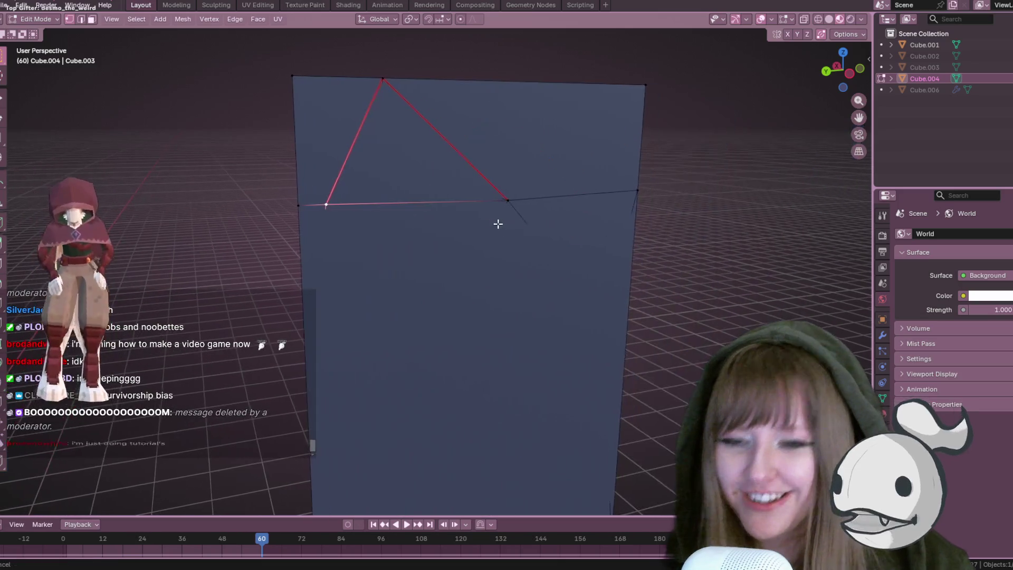
pyautogui.click(502, 205)
pyautogui.press('h')
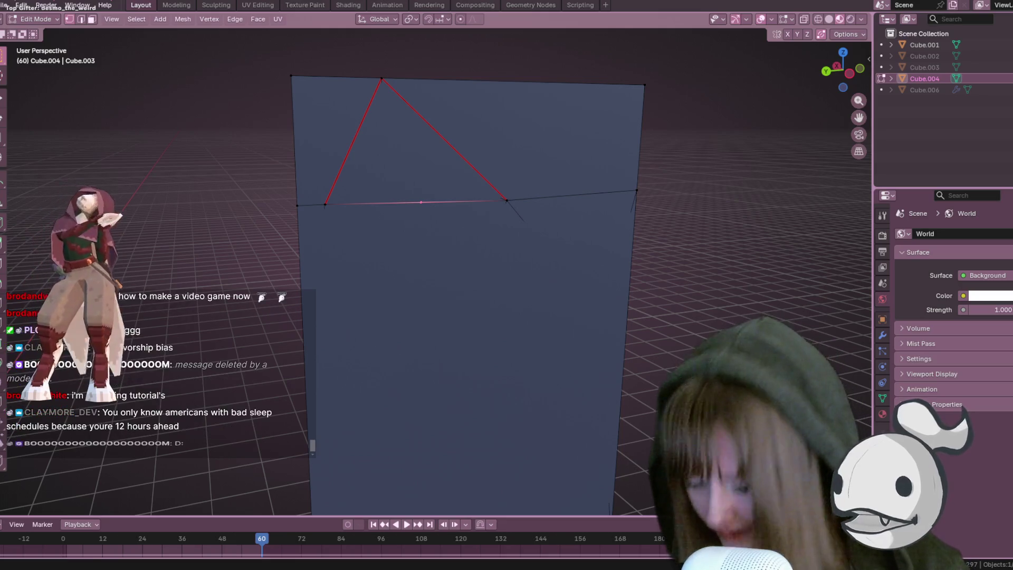
pyautogui.press('g')
pyautogui.press('Escape')
pyautogui.hotkey('alt', 'h')
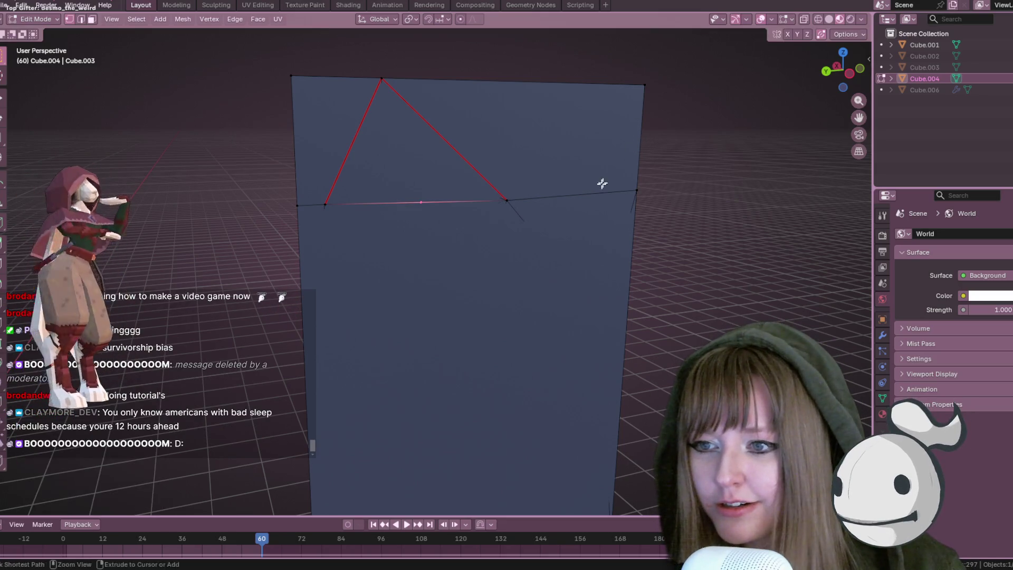
pyautogui.scroll(4, 475, 210)
pyautogui.press('g')
pyautogui.press('g')
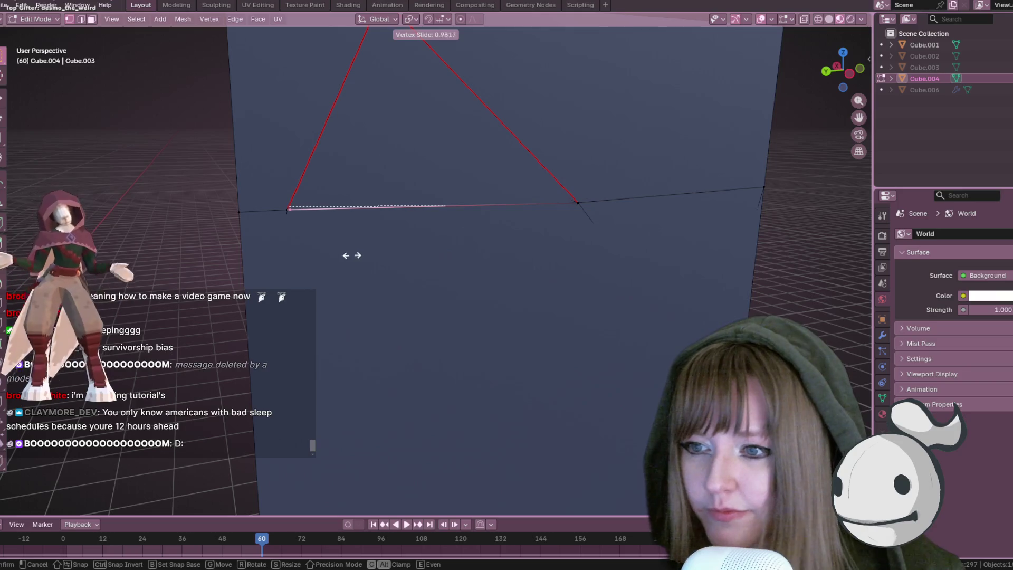
pyautogui.click(349, 256)
pyautogui.click(474, 218)
# Add a centred loop cut beneath the triangle and slide its new vertex along the edge
pyautogui.hotkey('ctrl', 'r')
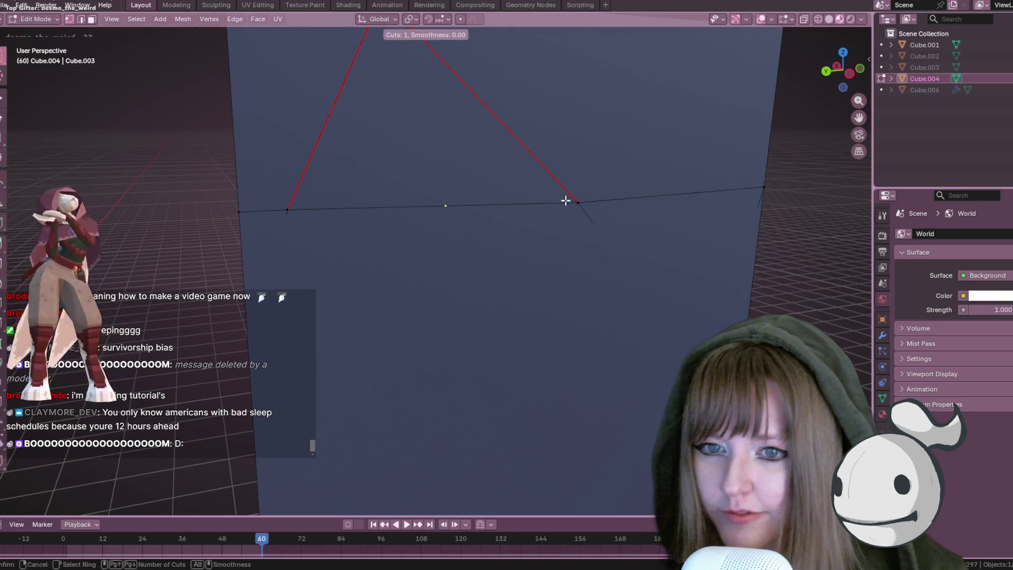
pyautogui.click(531, 205)
pyautogui.rightClick(531, 205)
pyautogui.press('g')
pyautogui.press('g')
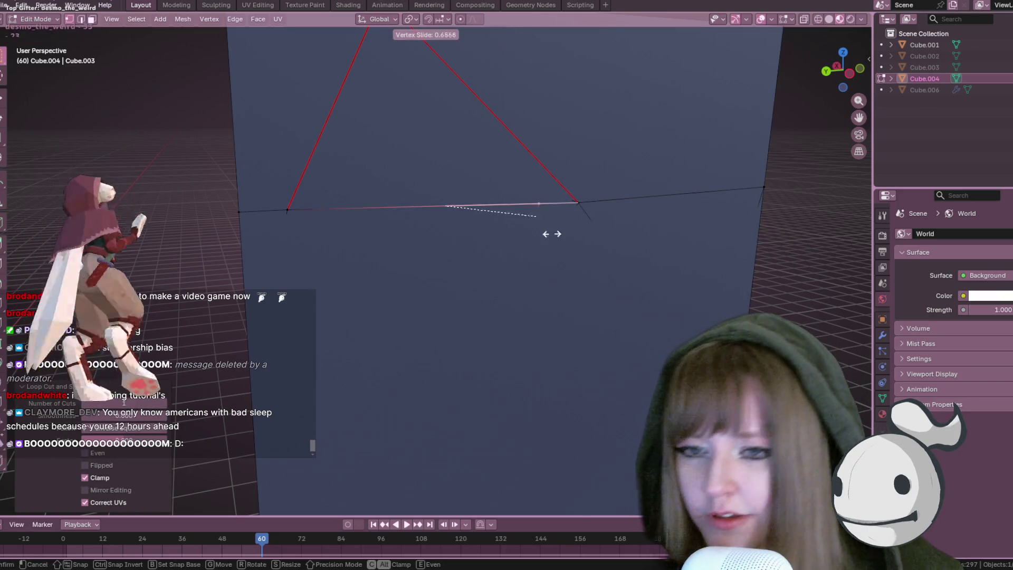
pyautogui.scroll(-5, 595, 243)
pyautogui.click(729, 154)
pyautogui.moveTo(729, 154)
pyautogui.mouseDown(button='middle')
pyautogui.moveTo(720, 211)
pyautogui.moveTo(701, 161)
pyautogui.moveTo(690, 192)
pyautogui.moveTo(659, 219)
pyautogui.moveTo(324, 243)
pyautogui.moveTo(346, 197)
pyautogui.mouseUp(button='middle')
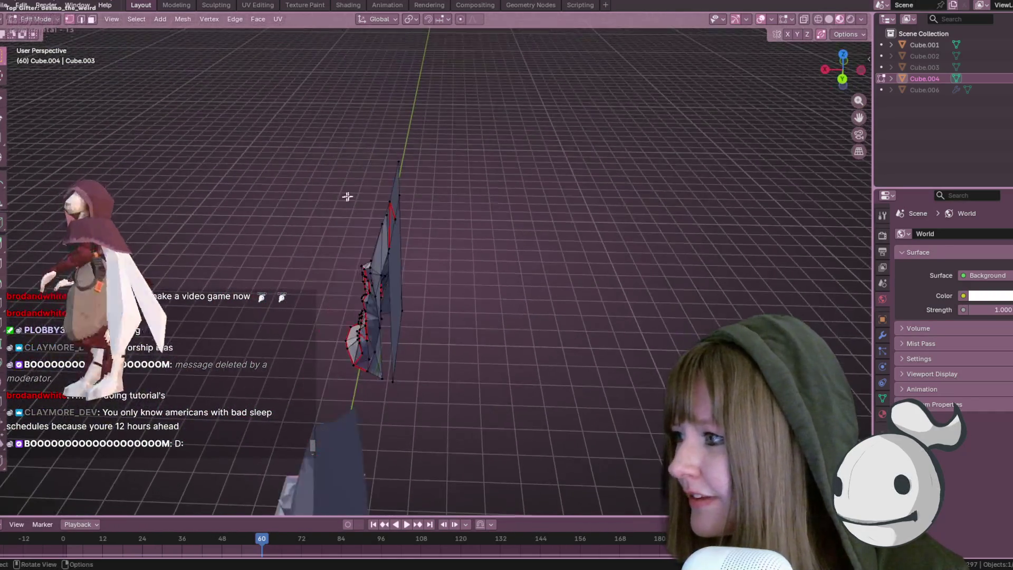
# Knife-cut across the plane's top from its left edge to the right-edge vertex
pyautogui.moveTo(397, 147)
pyautogui.mouseDown(button='middle')
pyautogui.moveTo(477, 208)
pyautogui.moveTo(342, 163)
pyautogui.mouseUp(button='middle')
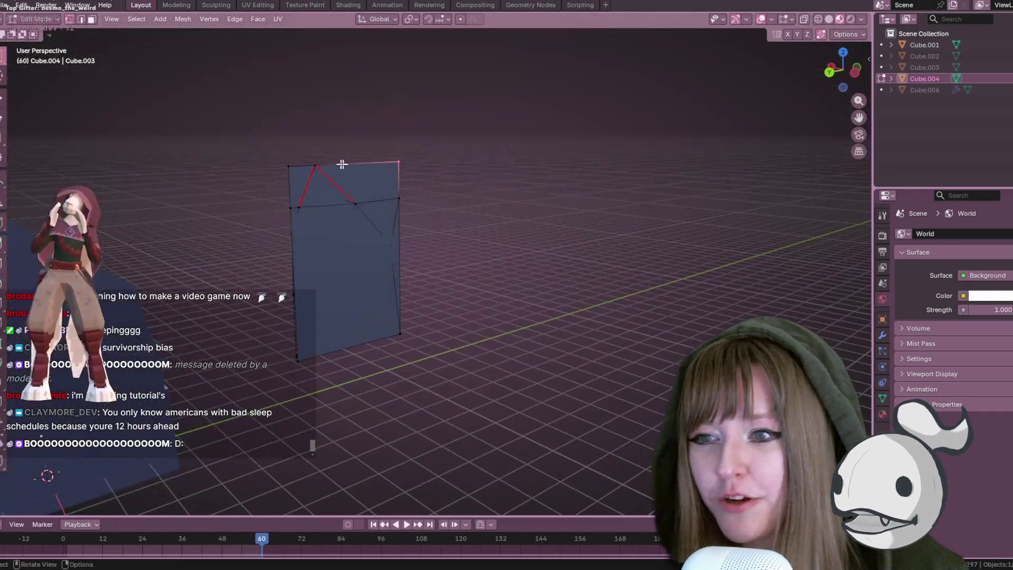
pyautogui.click(295, 203)
pyautogui.click(400, 333)
pyautogui.press('Return')
# Orbit around the relief and crystal-on-pedestal model, ending in Right Orthographic view
pyautogui.moveTo(358, 287)
pyautogui.mouseDown(button='middle')
pyautogui.moveTo(464, 296)
pyautogui.moveTo(449, 284)
pyautogui.moveTo(480, 287)
pyautogui.moveTo(436, 321)
pyautogui.moveTo(403, 378)
pyautogui.mouseUp(button='middle')
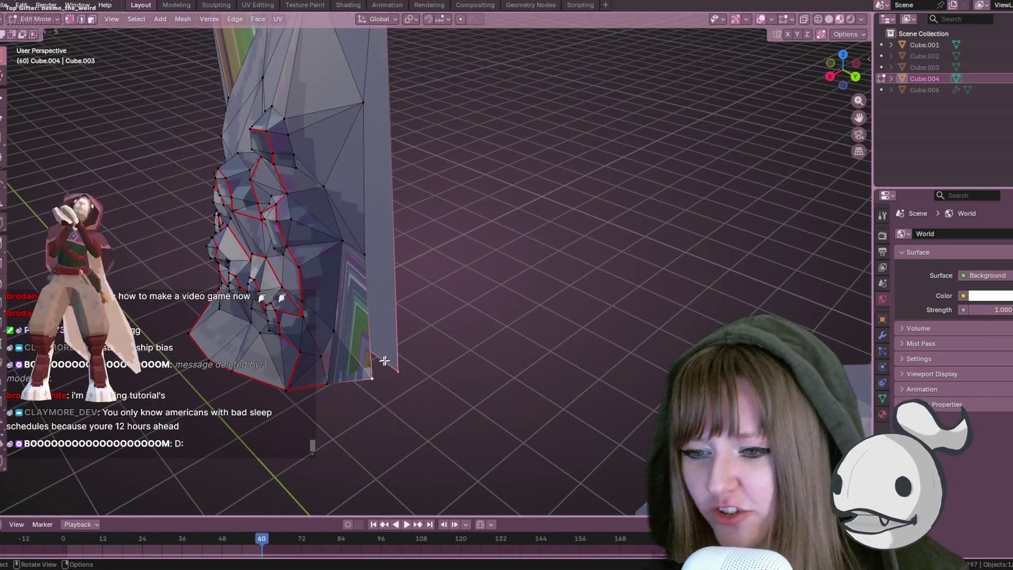
pyautogui.moveTo(354, 294)
pyautogui.mouseDown(button='middle')
pyautogui.moveTo(371, 257)
pyautogui.moveTo(459, 214)
pyautogui.moveTo(472, 88)
pyautogui.moveTo(445, 90)
pyautogui.moveTo(389, 136)
pyautogui.mouseUp(button='middle')
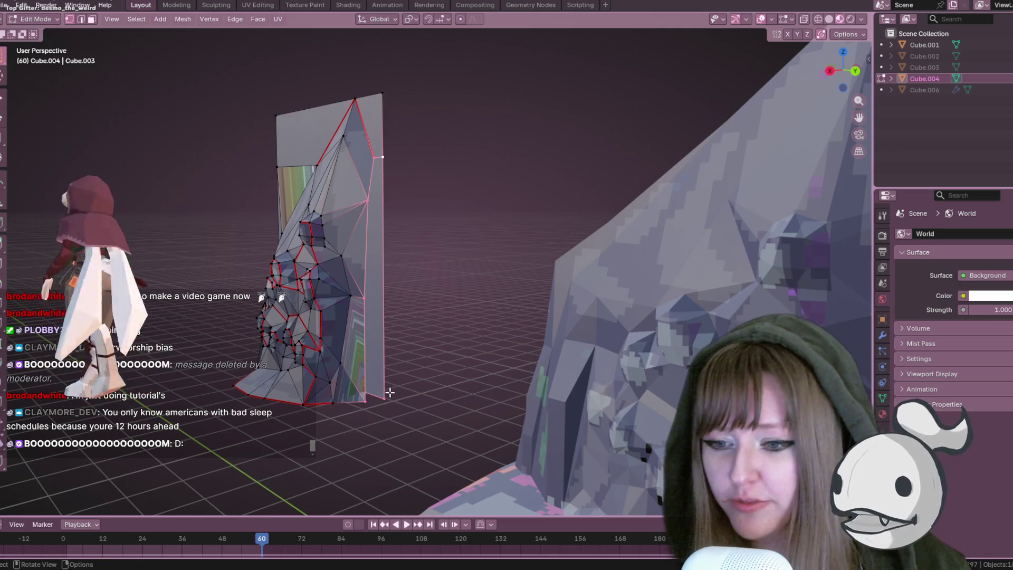
pyautogui.moveTo(396, 347)
pyautogui.mouseDown(button='middle')
pyautogui.moveTo(412, 253)
pyautogui.moveTo(405, 217)
pyautogui.moveTo(432, 280)
pyautogui.moveTo(452, 197)
pyautogui.moveTo(502, 243)
pyautogui.moveTo(389, 169)
pyautogui.mouseUp(button='middle')
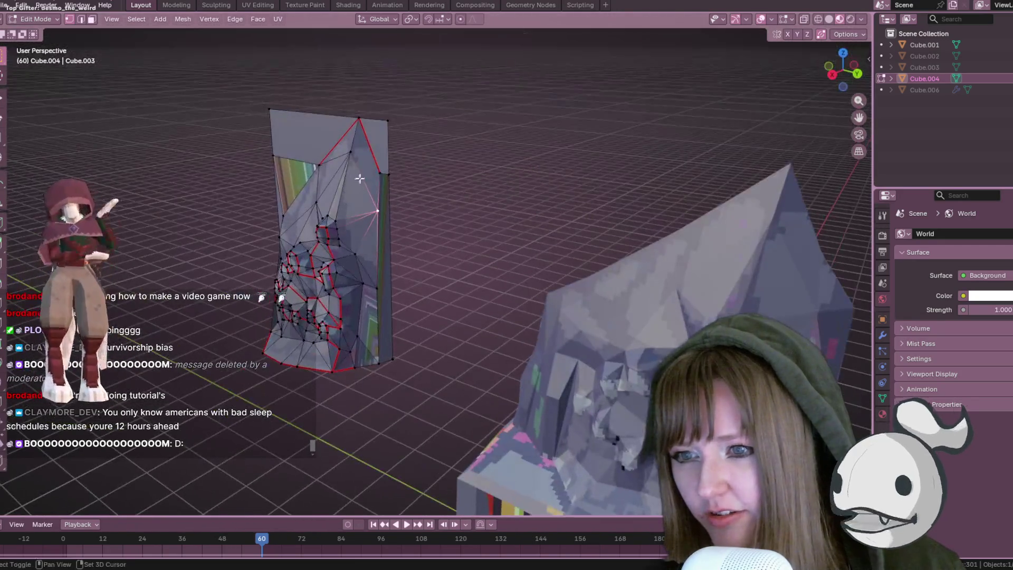
pyautogui.moveTo(450, 262)
pyautogui.mouseDown(button='middle')
pyautogui.moveTo(346, 218)
pyautogui.moveTo(389, 169)
pyautogui.moveTo(429, 260)
pyautogui.moveTo(452, 271)
pyautogui.moveTo(454, 257)
pyautogui.moveTo(394, 242)
pyautogui.moveTo(421, 282)
pyautogui.moveTo(427, 275)
pyautogui.moveTo(414, 247)
pyautogui.moveTo(427, 223)
pyautogui.moveTo(480, 232)
pyautogui.moveTo(461, 260)
pyautogui.moveTo(502, 287)
pyautogui.mouseUp(button='middle')
pyautogui.moveTo(452, 256); pyautogui.dragTo(406, 249, button='middle')
pyautogui.moveTo(333, 219)
pyautogui.mouseDown(button='middle')
pyautogui.moveTo(421, 204)
pyautogui.moveTo(455, 215)
pyautogui.mouseUp(button='middle')
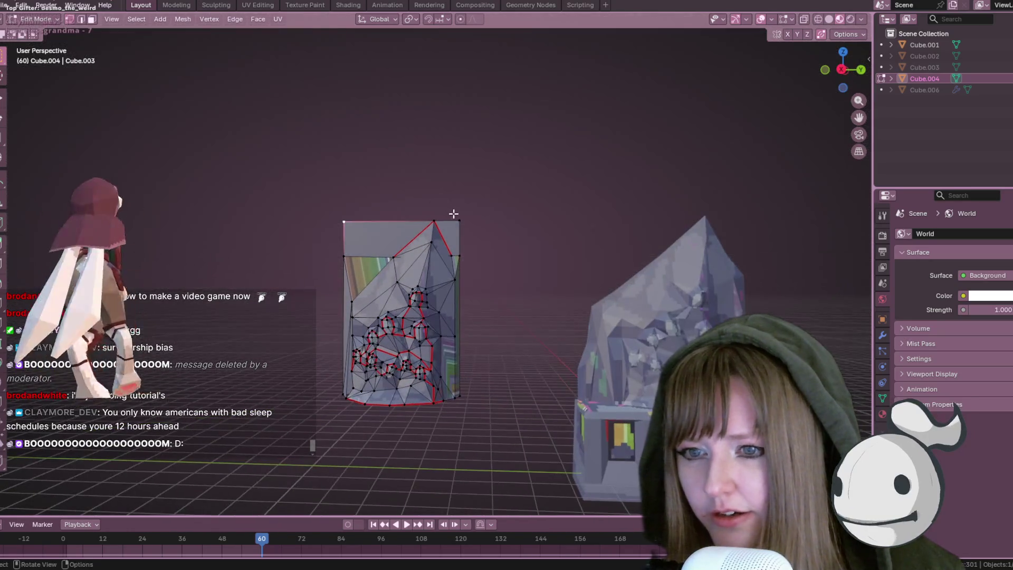
pyautogui.keyDown('shift'); pyautogui.moveTo(461, 395); pyautogui.dragTo(516, 326, button='middle'); pyautogui.keyUp('shift')
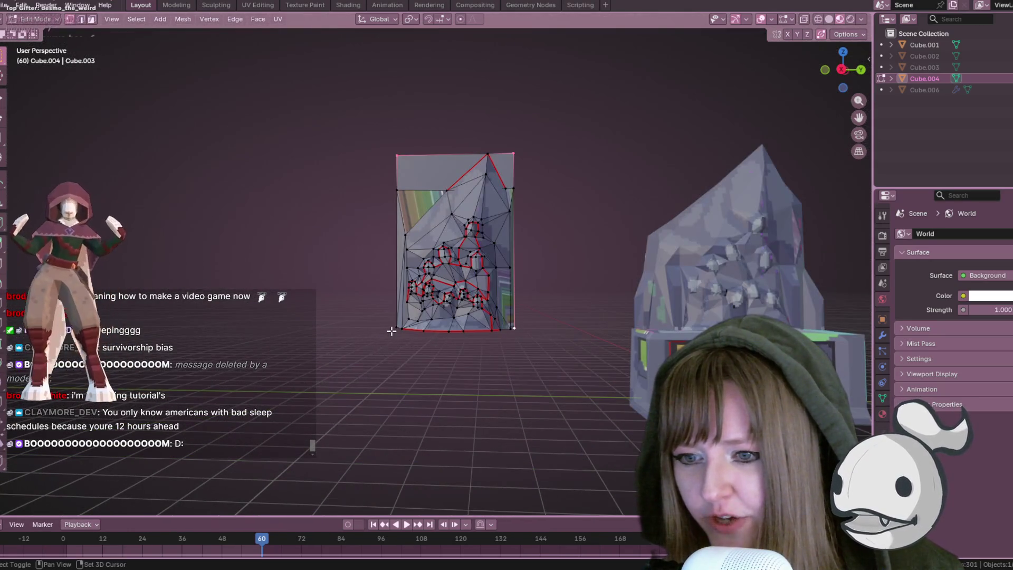
pyautogui.moveTo(403, 215)
pyautogui.mouseDown(button='middle')
pyautogui.moveTo(425, 124)
pyautogui.moveTo(437, 149)
pyautogui.moveTo(443, 68)
pyautogui.moveTo(446, 85)
pyautogui.moveTo(778, 128)
pyautogui.mouseUp(button='middle')
pyautogui.click(855, 82)
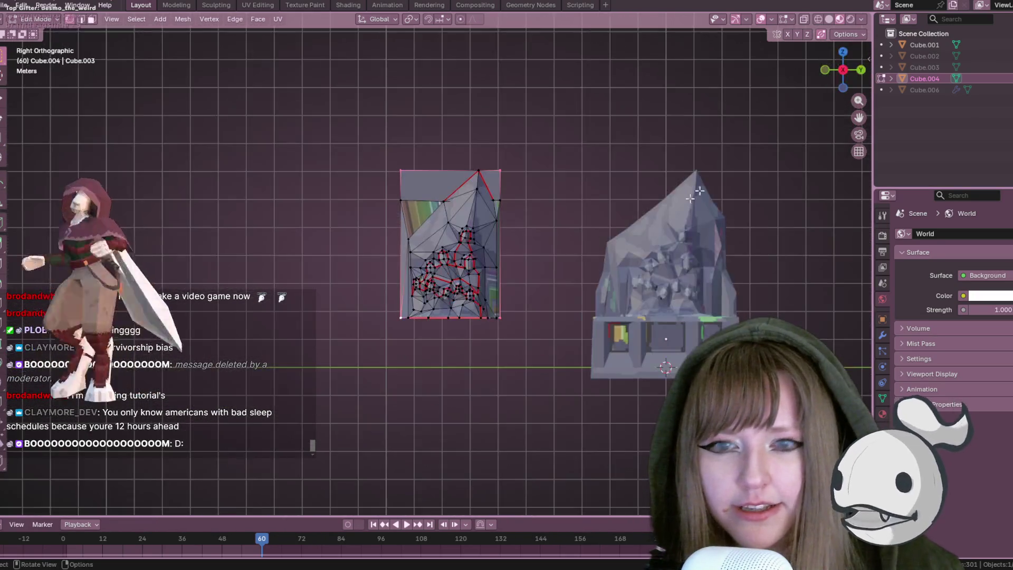
# Scale the outer border vertices outward by about 1.197 to widen the frame
pyautogui.keyDown('shift'); pyautogui.moveTo(599, 238); pyautogui.dragTo(557, 232, button='middle'); pyautogui.keyUp('shift')
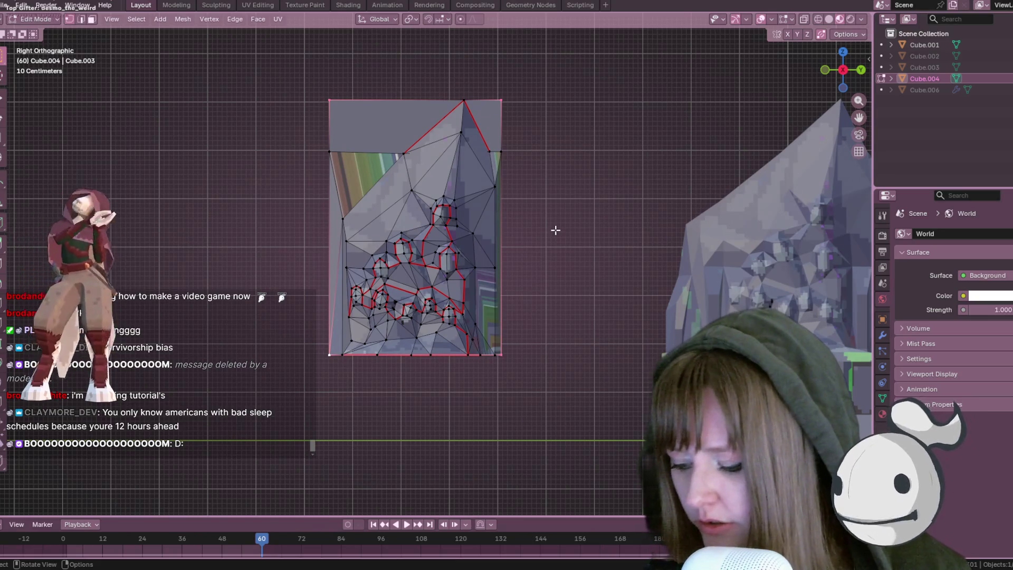
pyautogui.press('s')
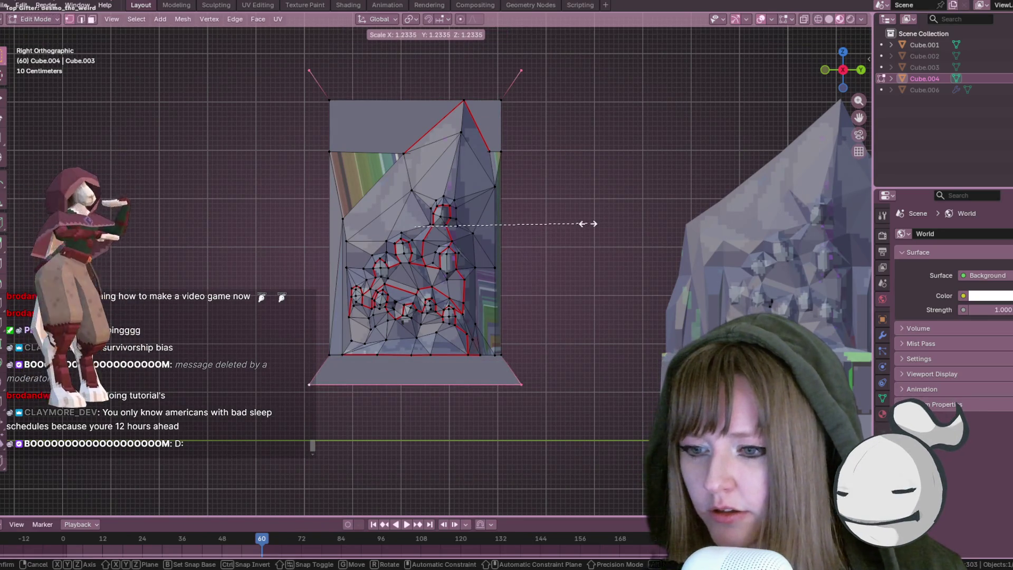
pyautogui.rightClick(588, 224)
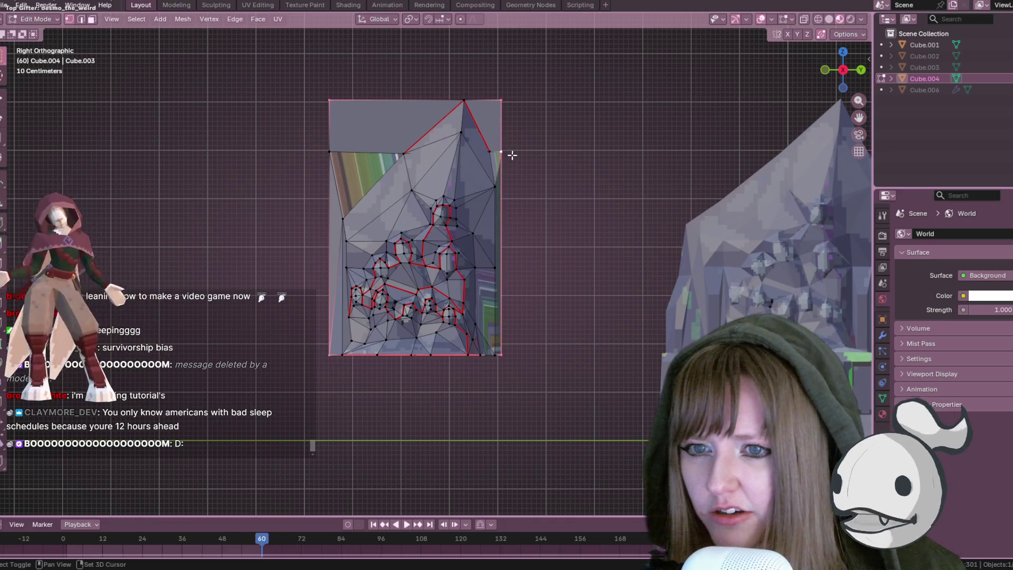
pyautogui.press('g')
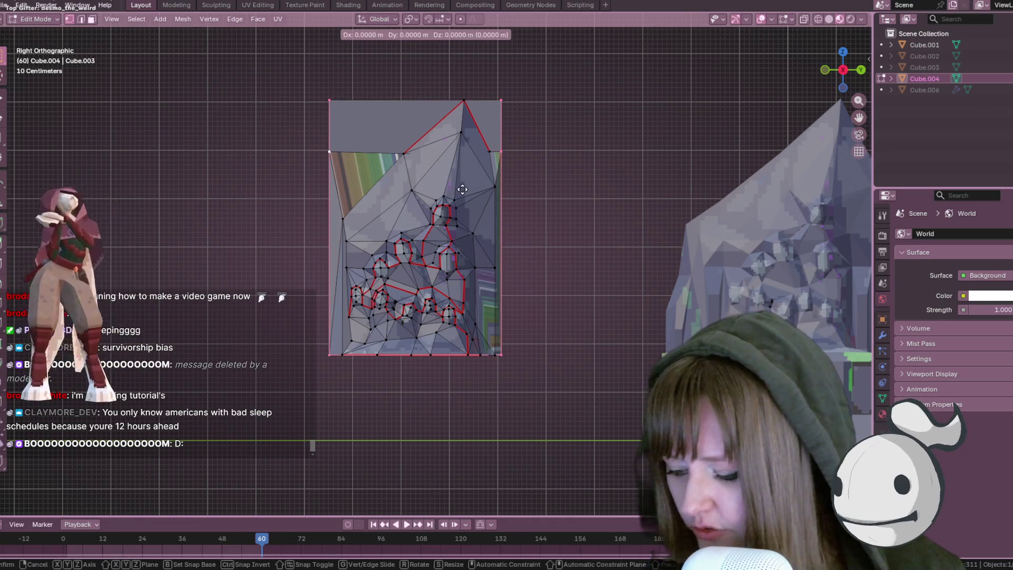
pyautogui.press('Escape')
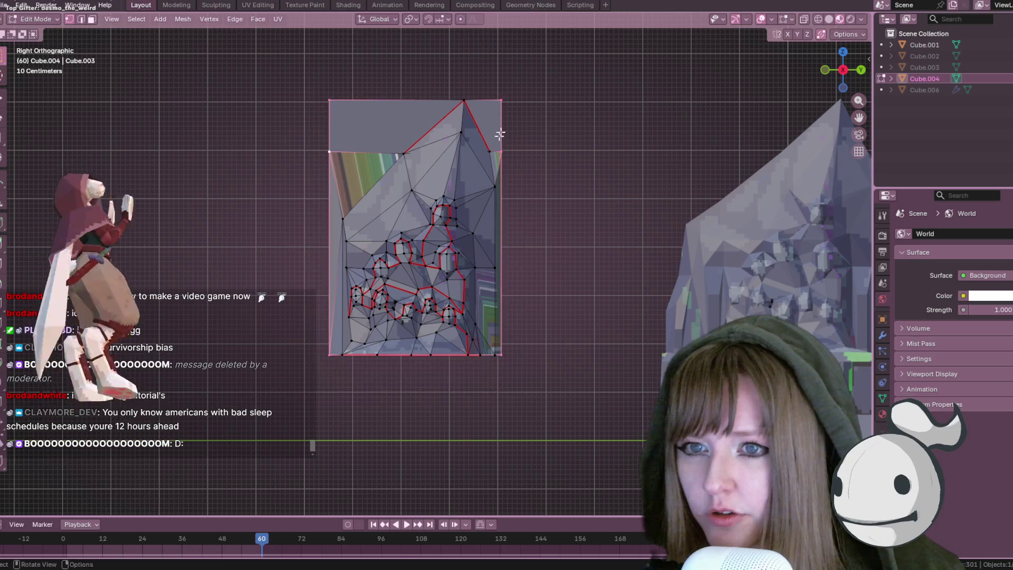
pyautogui.press('s')
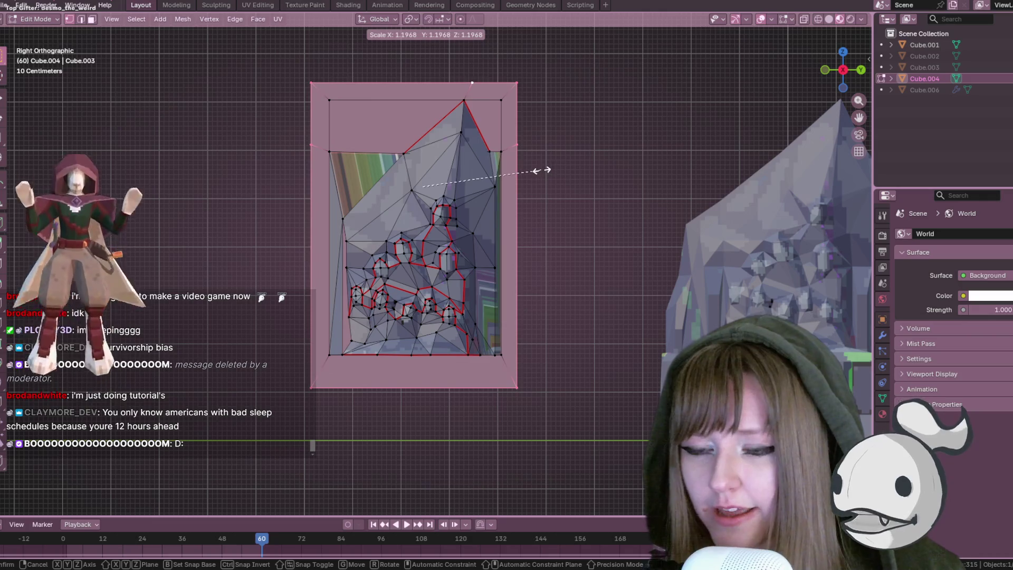
pyautogui.click(554, 180)
pyautogui.moveTo(561, 185)
pyautogui.mouseDown(button='middle')
pyautogui.moveTo(591, 220)
pyautogui.moveTo(578, 226)
pyautogui.moveTo(522, 201)
pyautogui.moveTo(547, 167)
pyautogui.moveTo(552, 104)
pyautogui.moveTo(537, 33)
pyautogui.moveTo(538, 124)
pyautogui.moveTo(554, 179)
pyautogui.moveTo(544, 232)
pyautogui.moveTo(555, 184)
pyautogui.moveTo(462, 248)
pyautogui.mouseUp(button='middle')
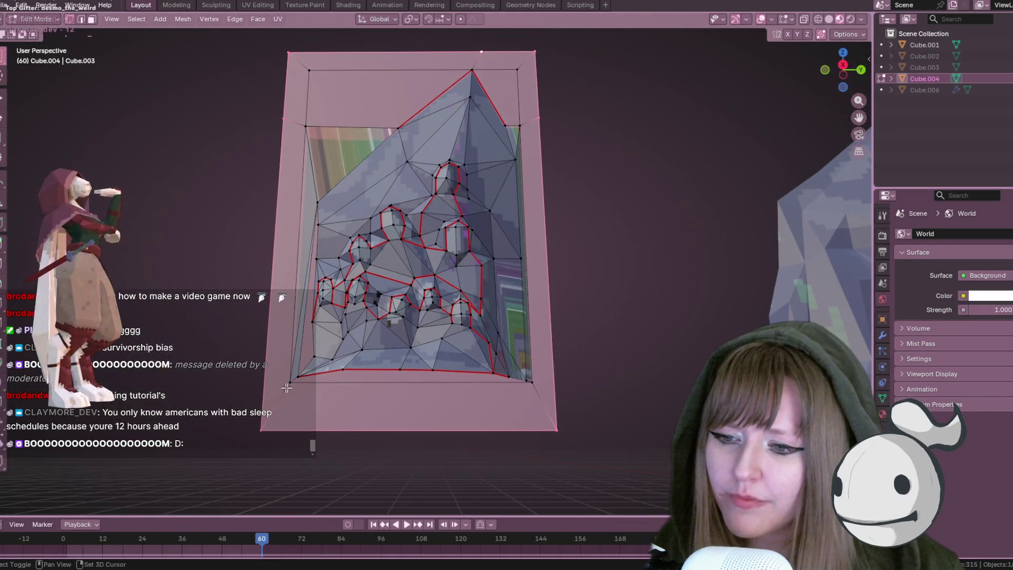
# Extrude the frame faces along their normal about 0.273 m deep
pyautogui.moveTo(323, 87); pyautogui.dragTo(536, 121, button='middle')
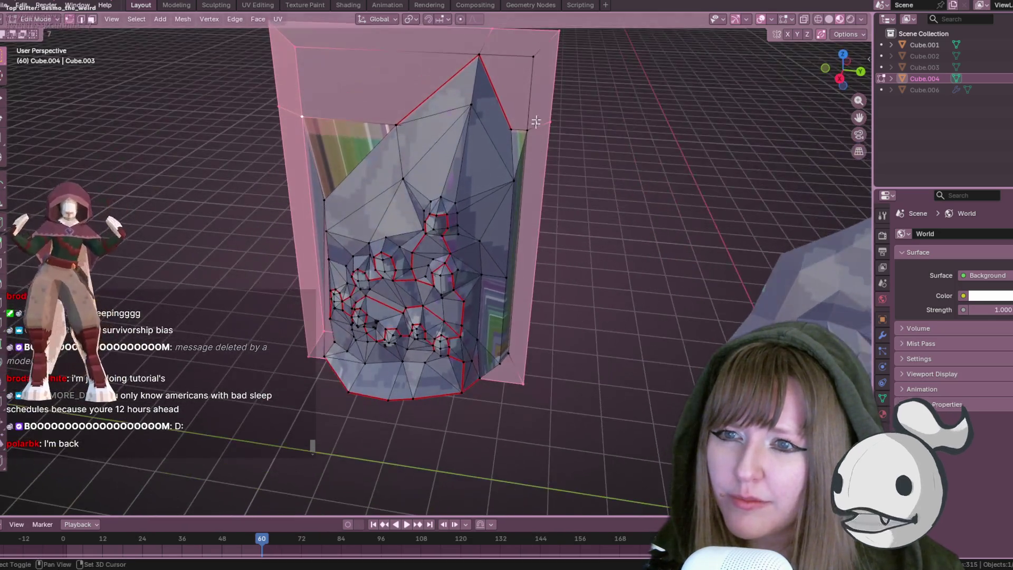
pyautogui.keyDown('shift'); pyautogui.click(481, 55); pyautogui.keyUp('shift')
pyautogui.moveTo(555, 312); pyautogui.dragTo(455, 208, button='middle')
pyautogui.moveTo(396, 159)
pyautogui.mouseDown(button='middle')
pyautogui.moveTo(496, 280)
pyautogui.moveTo(557, 283)
pyautogui.moveTo(568, 308)
pyautogui.moveTo(572, 275)
pyautogui.mouseUp(button='middle')
pyautogui.press('e')
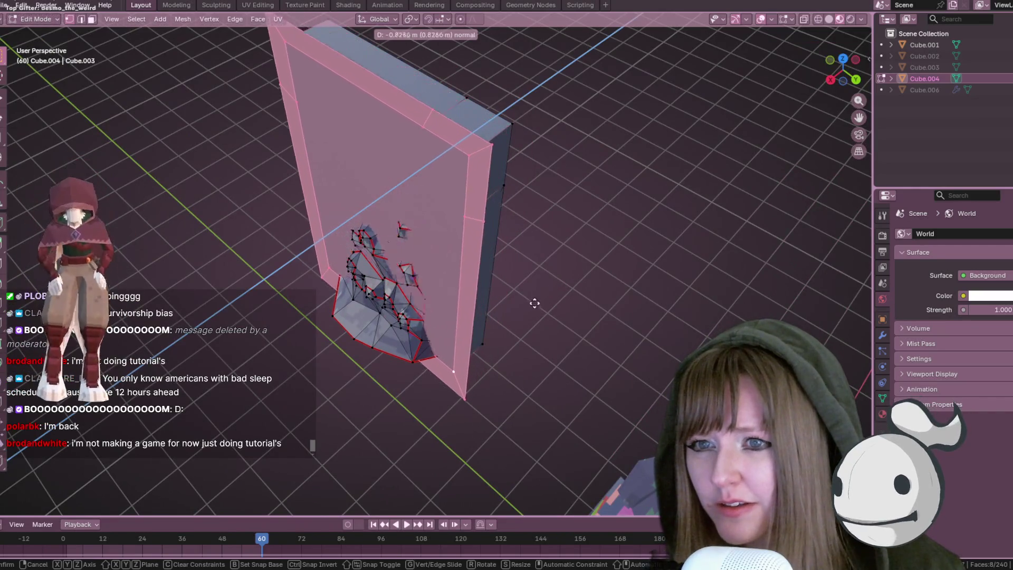
pyautogui.click(549, 285)
pyautogui.moveTo(549, 285)
pyautogui.mouseDown(button='middle')
pyautogui.moveTo(621, 283)
pyautogui.moveTo(561, 227)
pyautogui.moveTo(524, 226)
pyautogui.moveTo(681, 221)
pyautogui.mouseUp(button='middle')
# Select the whole connected frame mesh and push it along Z to about 3.14 m depth
pyautogui.click(404, 142)
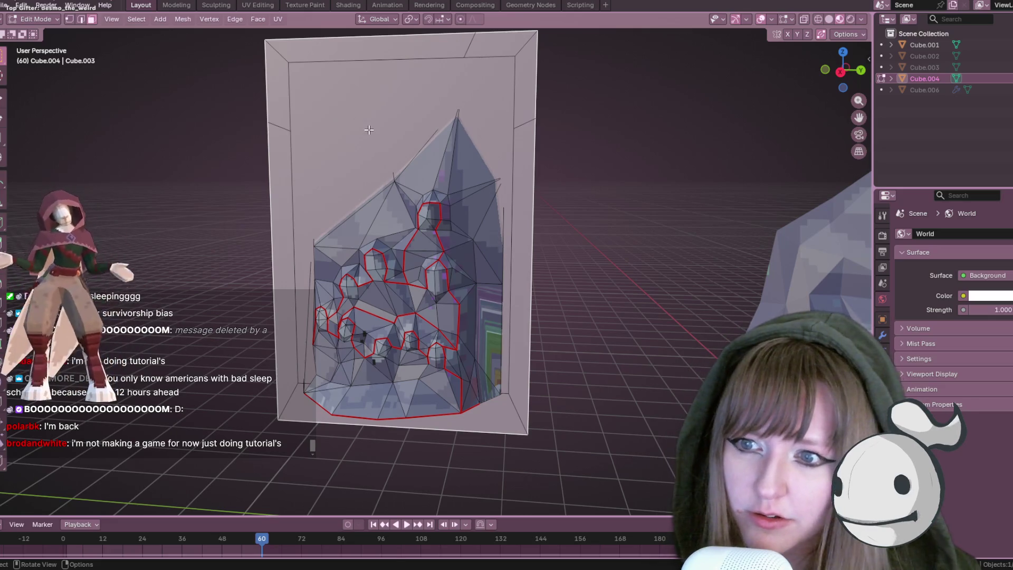
pyautogui.moveTo(362, 124); pyautogui.dragTo(307, 227)
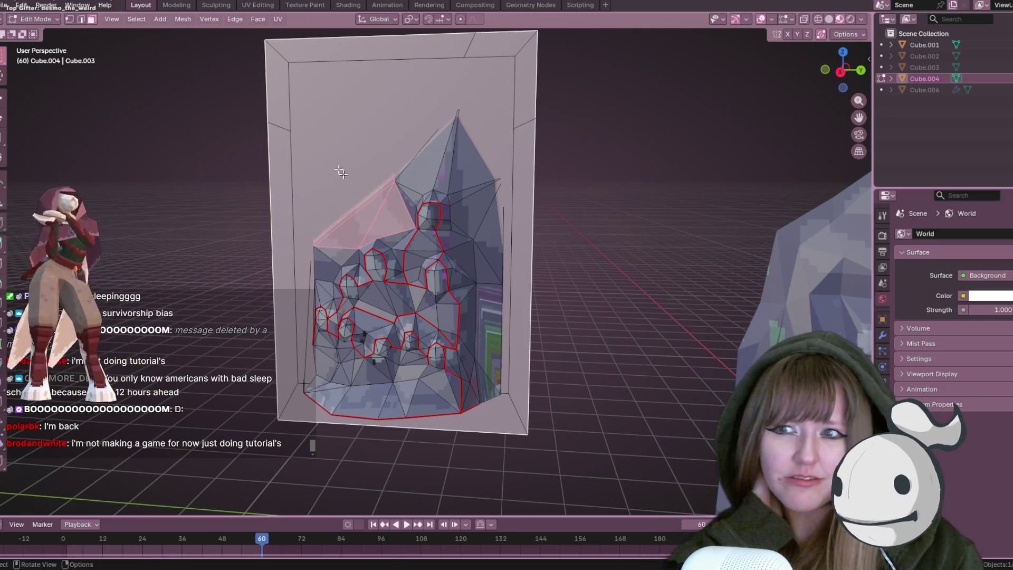
pyautogui.click(82, 20)
pyautogui.click(340, 98)
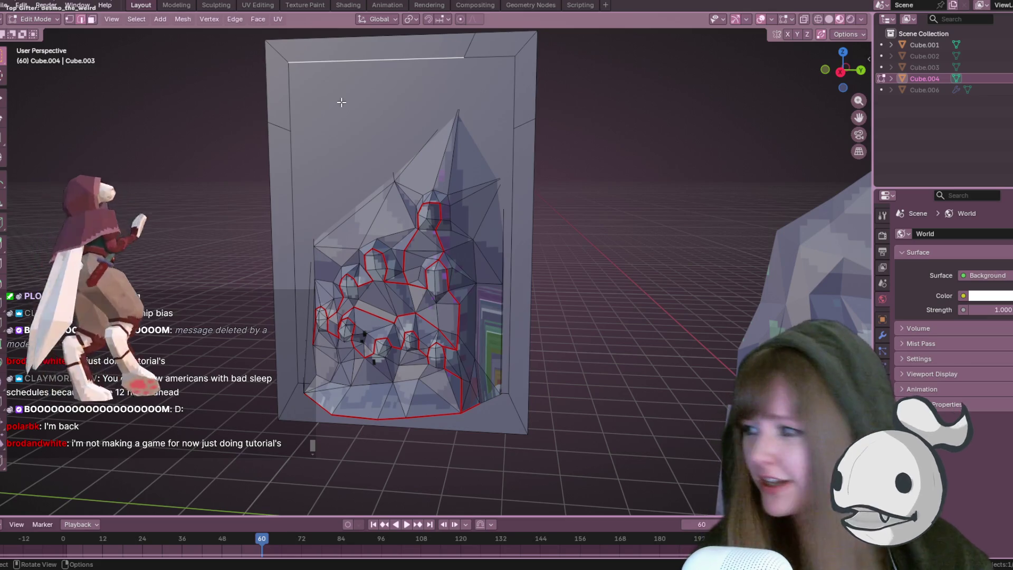
pyautogui.hotkey('ctrl', 'l')
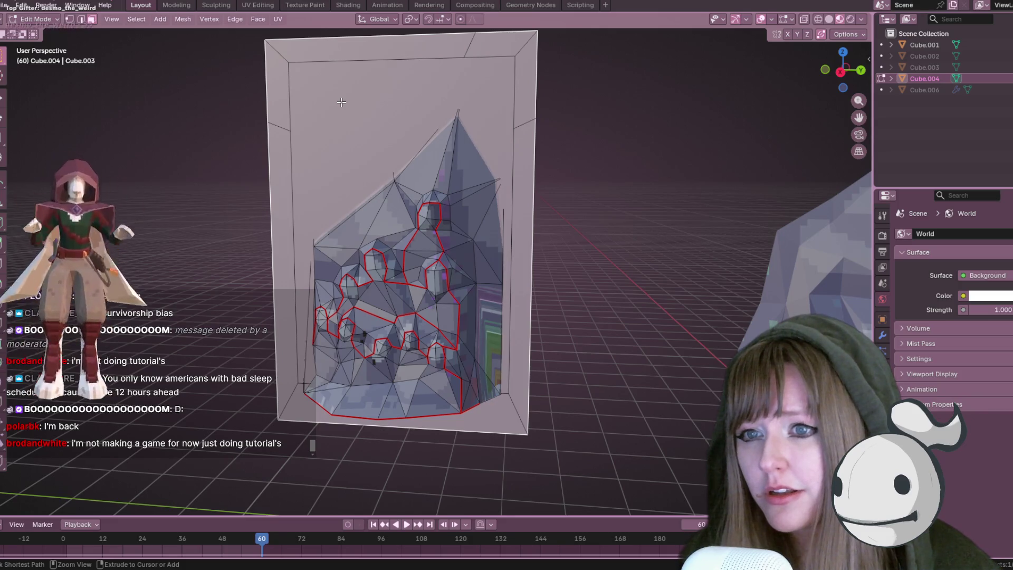
pyautogui.moveTo(348, 119); pyautogui.dragTo(406, 153, button='middle')
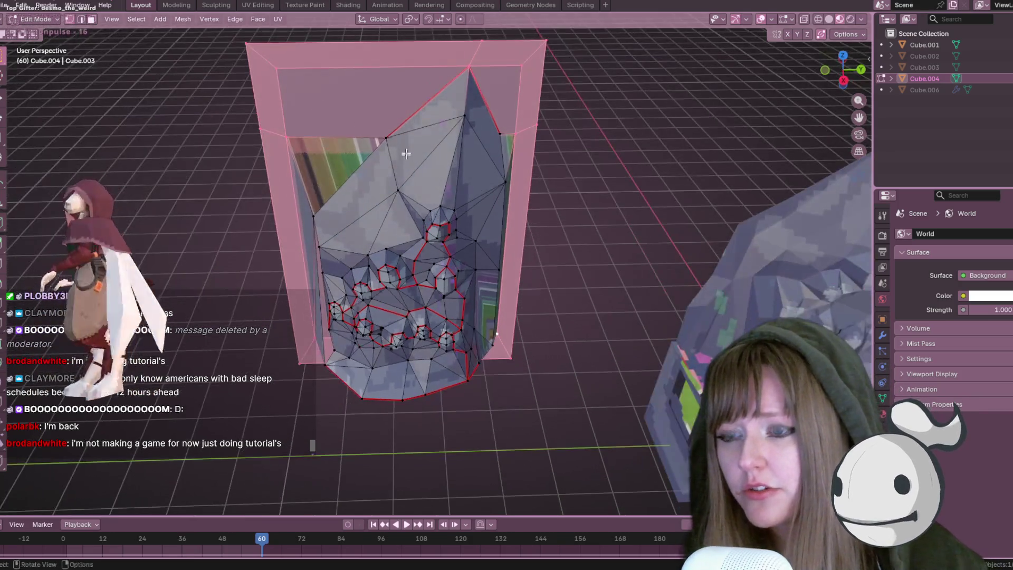
pyautogui.press('g')
pyautogui.press('z')
pyautogui.press('z')
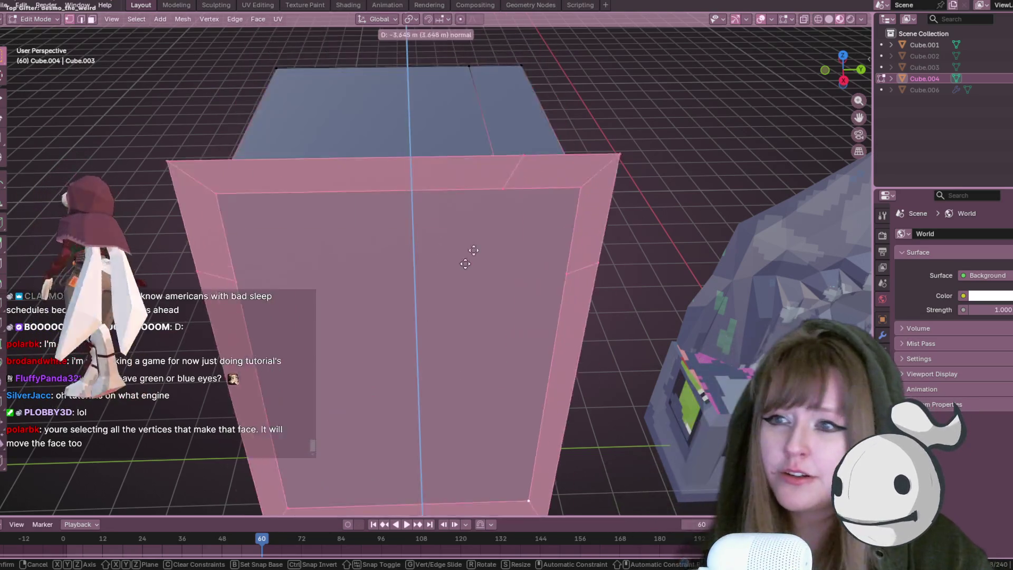
pyautogui.scroll(-5, 607, 120)
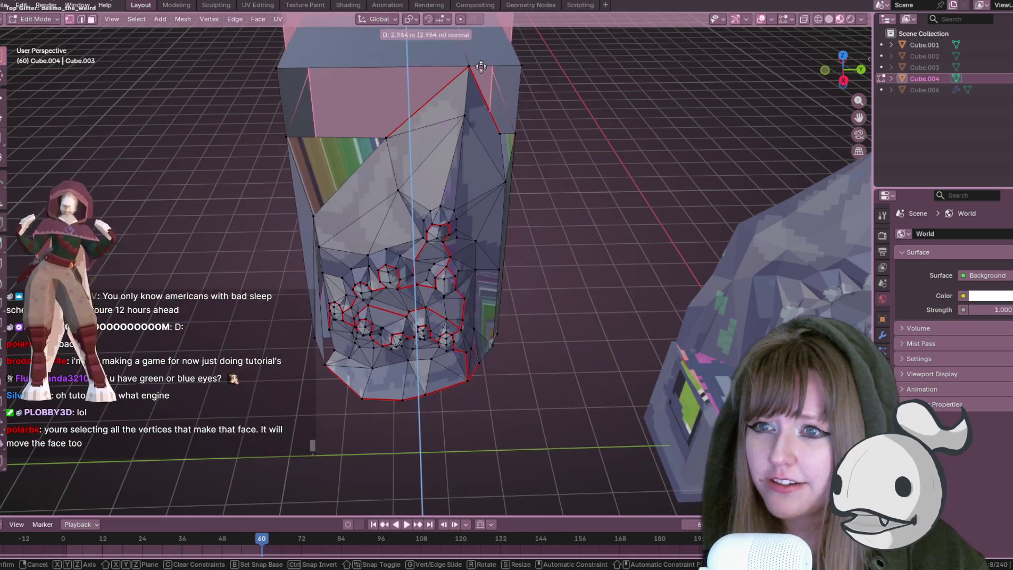
pyautogui.click(610, 118)
pyautogui.moveTo(605, 123)
pyautogui.mouseDown(button='middle')
pyautogui.moveTo(539, 124)
pyautogui.moveTo(548, 109)
pyautogui.moveTo(699, 168)
pyautogui.moveTo(692, 217)
pyautogui.moveTo(568, 175)
pyautogui.mouseUp(button='middle')
# Select all frame vertices and run Merge by Distance, which merges none
pyautogui.click(703, 172)
pyautogui.press('a')
pyautogui.press('m')
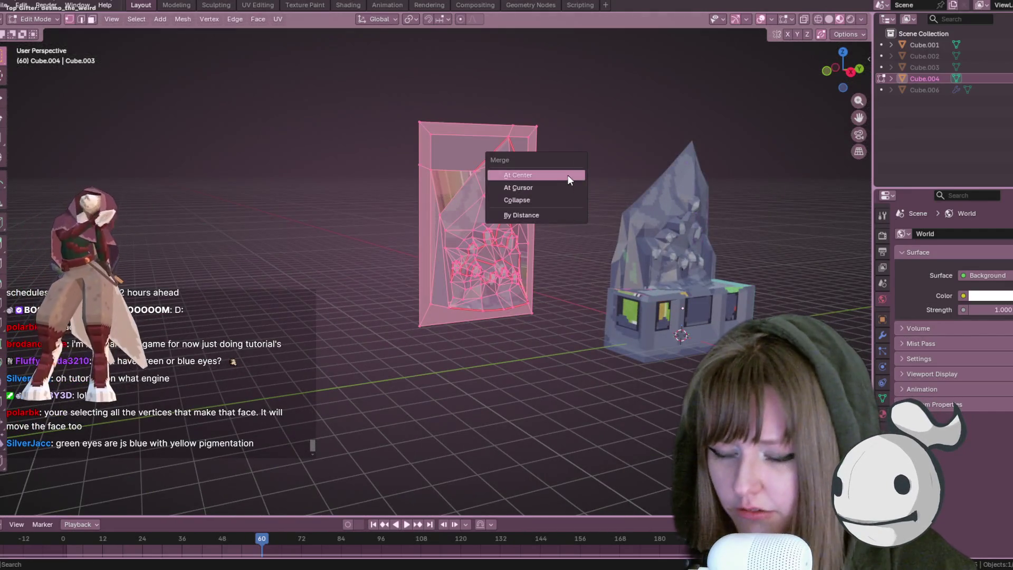
pyautogui.click(536, 212)
pyautogui.click(584, 120)
# Delete the face across the top of the frame opening
pyautogui.moveTo(583, 120)
pyautogui.mouseDown(button='middle')
pyautogui.moveTo(389, 142)
pyautogui.moveTo(448, 134)
pyautogui.mouseUp(button='middle')
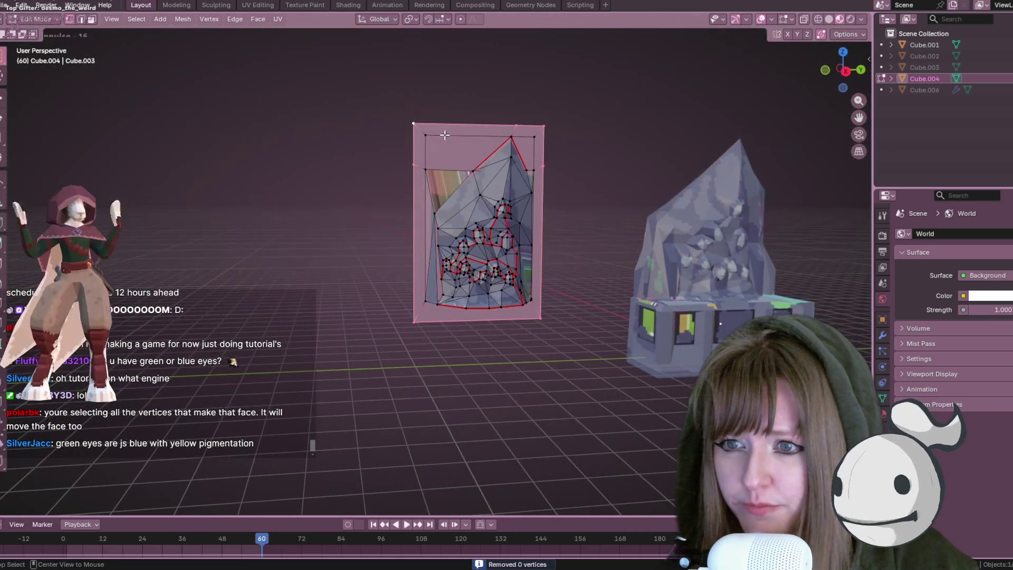
pyautogui.click(463, 132)
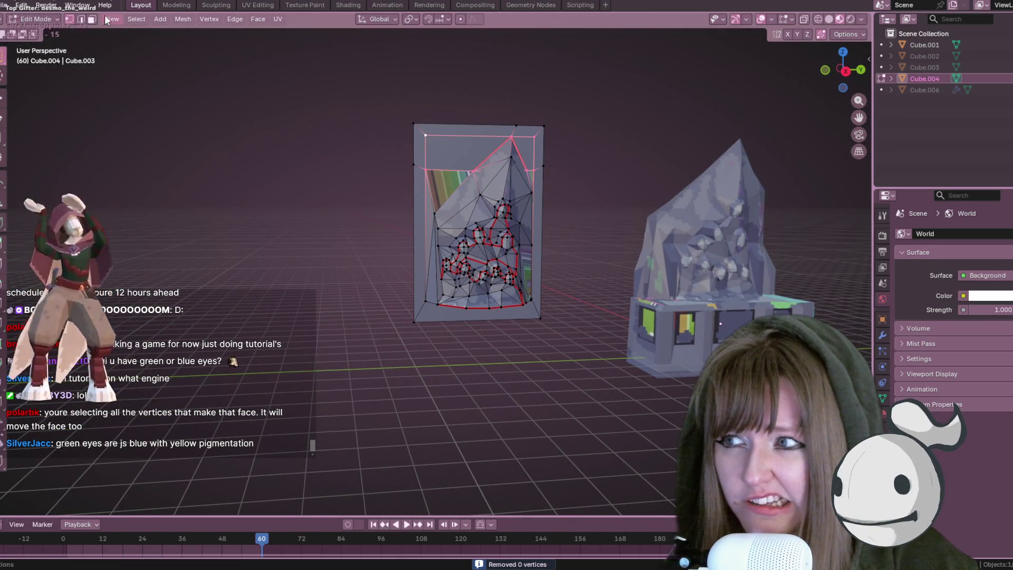
pyautogui.click(446, 138)
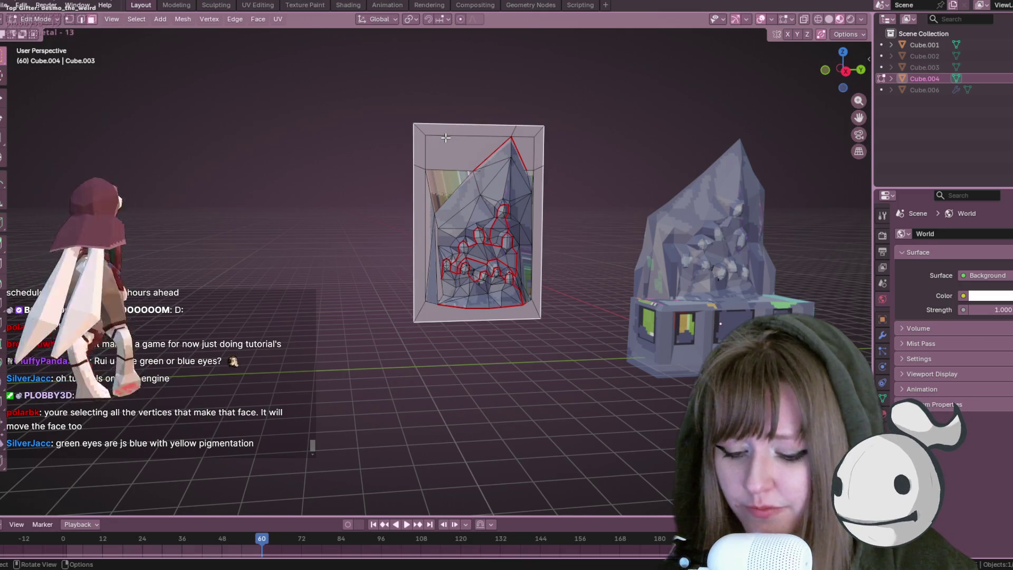
pyautogui.press('x')
pyautogui.click(415, 163)
pyautogui.scroll(2, 448, 130)
pyautogui.moveTo(449, 130)
pyautogui.mouseDown(button='middle')
pyautogui.moveTo(528, 148)
pyautogui.moveTo(459, 135)
pyautogui.moveTo(533, 119)
pyautogui.moveTo(490, 110)
pyautogui.mouseUp(button='middle')
# Select the thin sliver face near the frame top in face mode, then return to vertex mode
pyautogui.click(92, 20)
pyautogui.moveTo(364, 169)
pyautogui.mouseDown(button='middle')
pyautogui.moveTo(588, 199)
pyautogui.moveTo(508, 186)
pyautogui.mouseUp(button='middle')
pyautogui.click(426, 137)
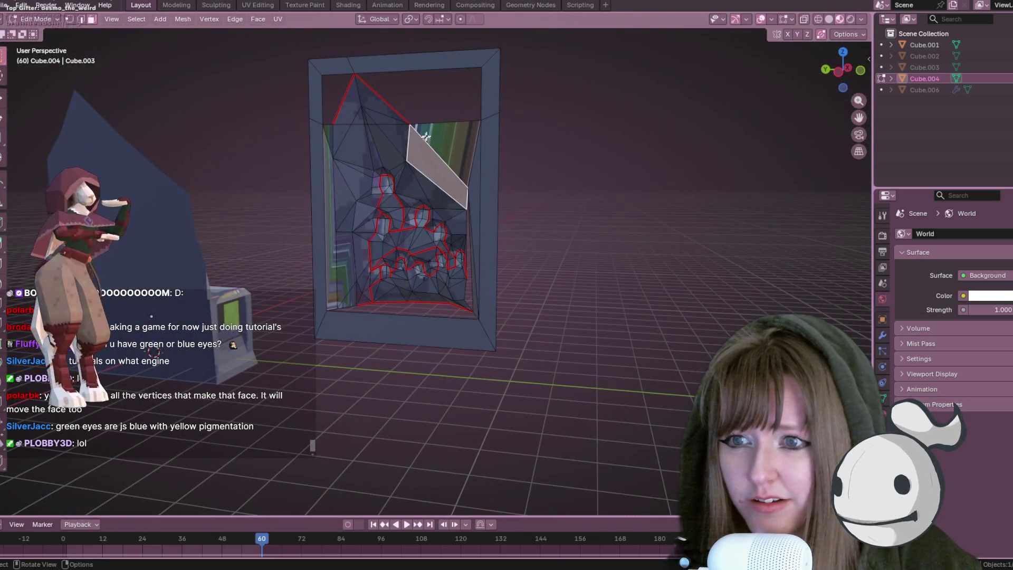
pyautogui.moveTo(396, 134)
pyautogui.mouseDown(button='middle')
pyautogui.moveTo(441, 231)
pyautogui.moveTo(294, 131)
pyautogui.moveTo(562, 144)
pyautogui.moveTo(549, 151)
pyautogui.mouseUp(button='middle')
pyautogui.click(68, 20)
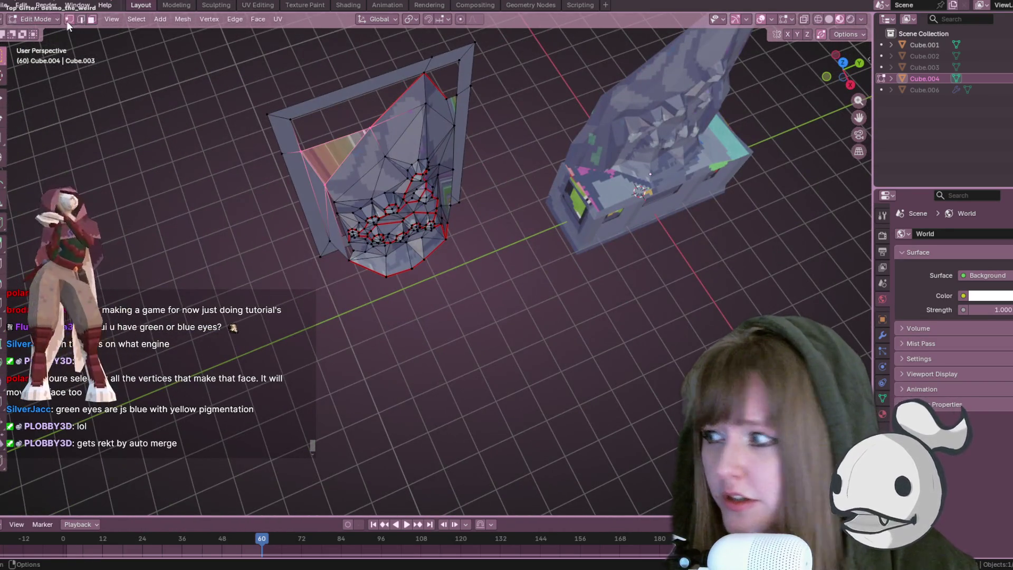
# Fill the top-left and top-right gaps in the frame with new faces
pyautogui.moveTo(386, 171)
pyautogui.mouseDown(button='middle')
pyautogui.moveTo(328, 91)
pyautogui.moveTo(429, 193)
pyautogui.mouseUp(button='middle')
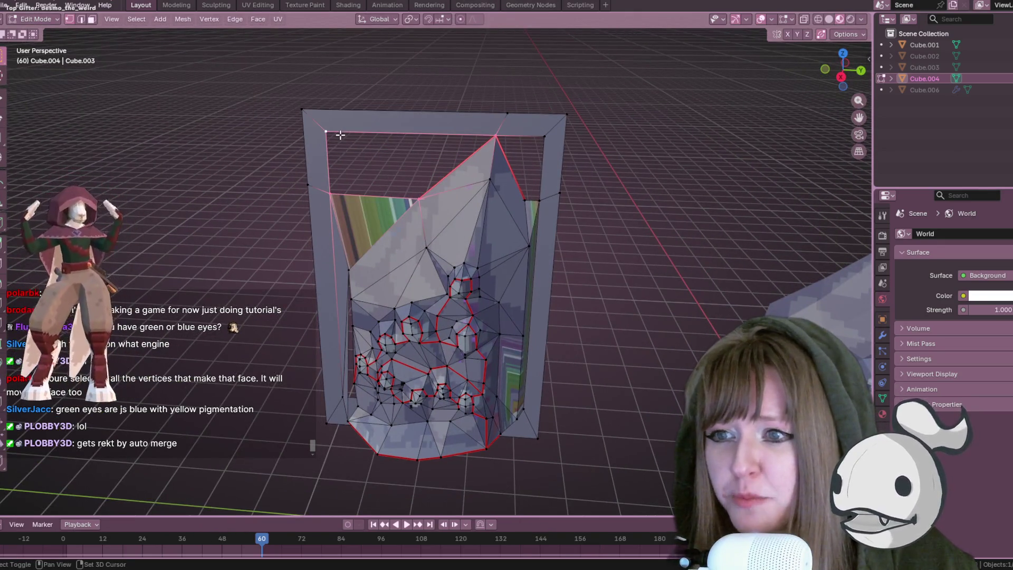
pyautogui.press('f')
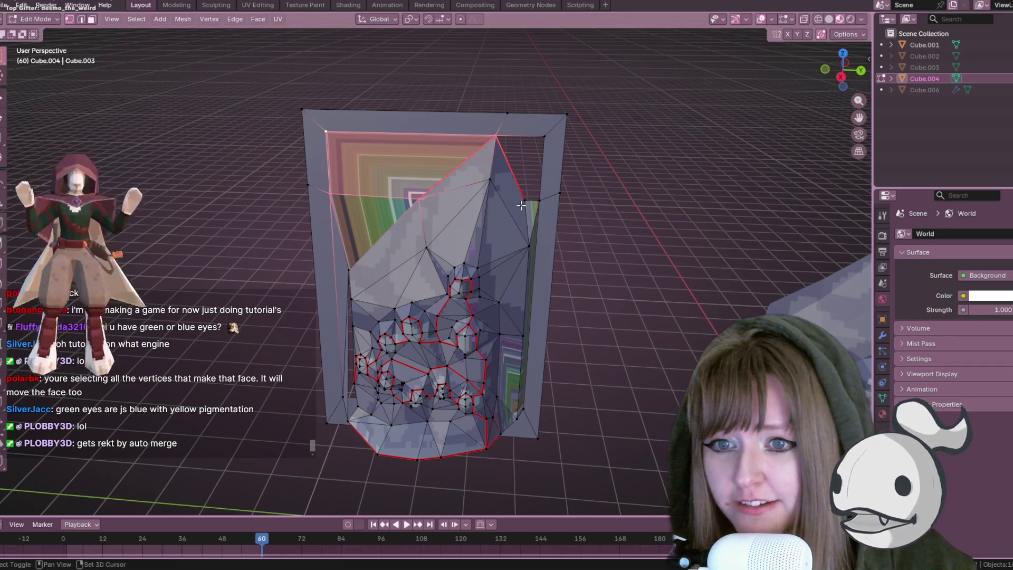
pyautogui.click(532, 199)
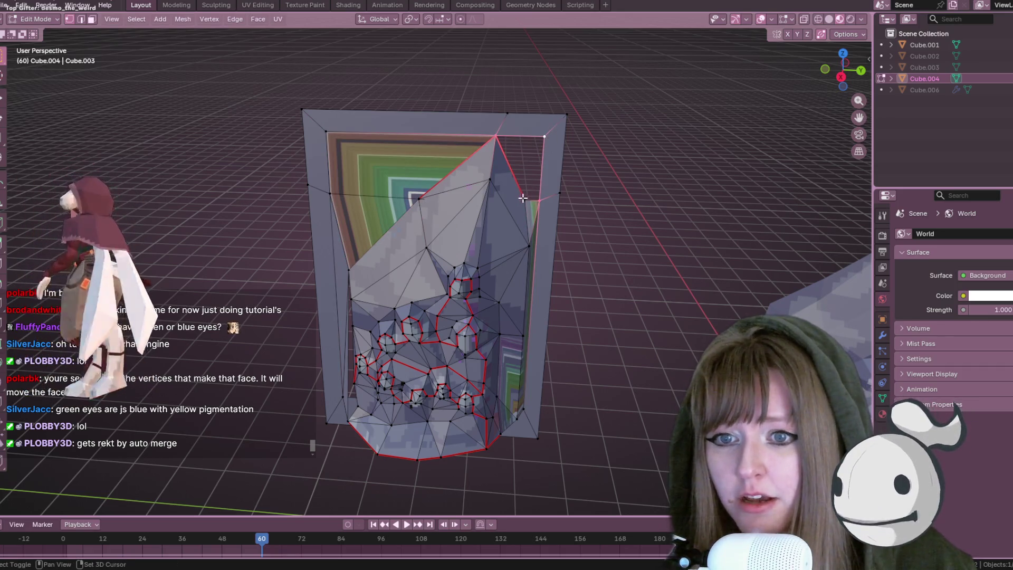
pyautogui.press('f')
pyautogui.moveTo(479, 168); pyautogui.dragTo(466, 141, button='middle')
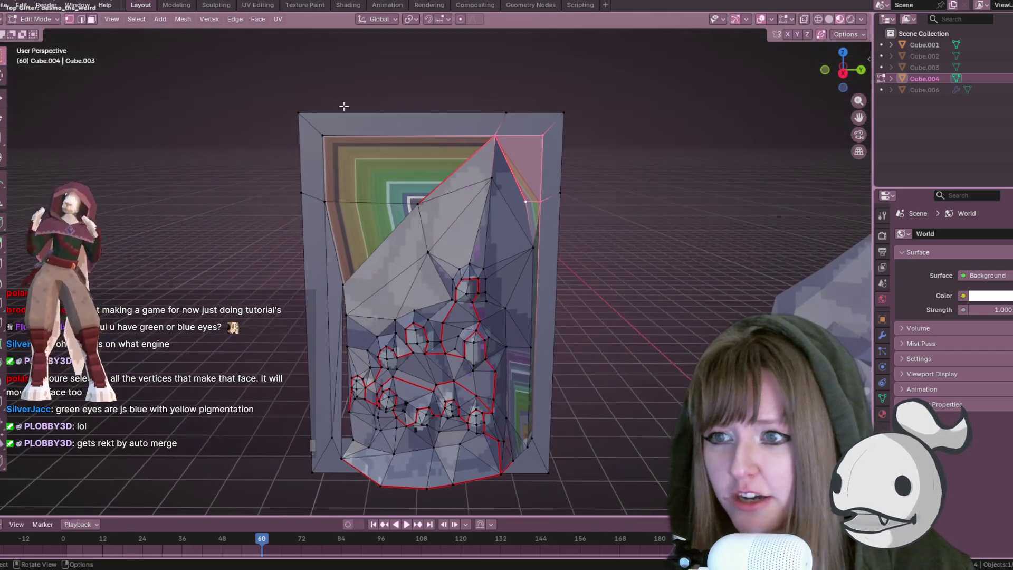
# Select the outer border loop plus the inner top-left and top-right vertices
pyautogui.keyDown('shift'); pyautogui.click(301, 114); pyautogui.keyUp('shift')
pyautogui.keyDown('alt'); pyautogui.click(296, 113); pyautogui.keyUp('alt')
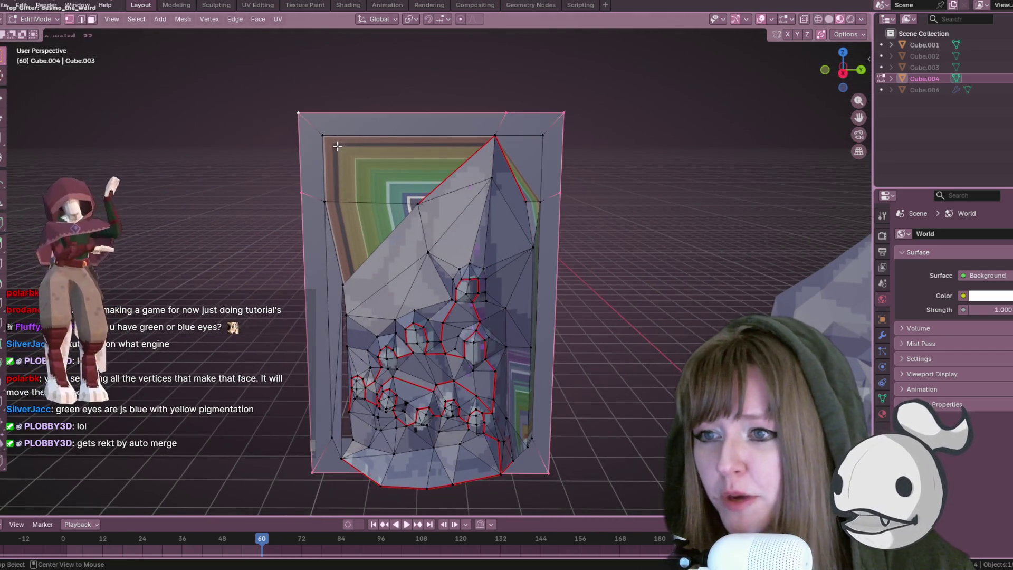
pyautogui.click(324, 137)
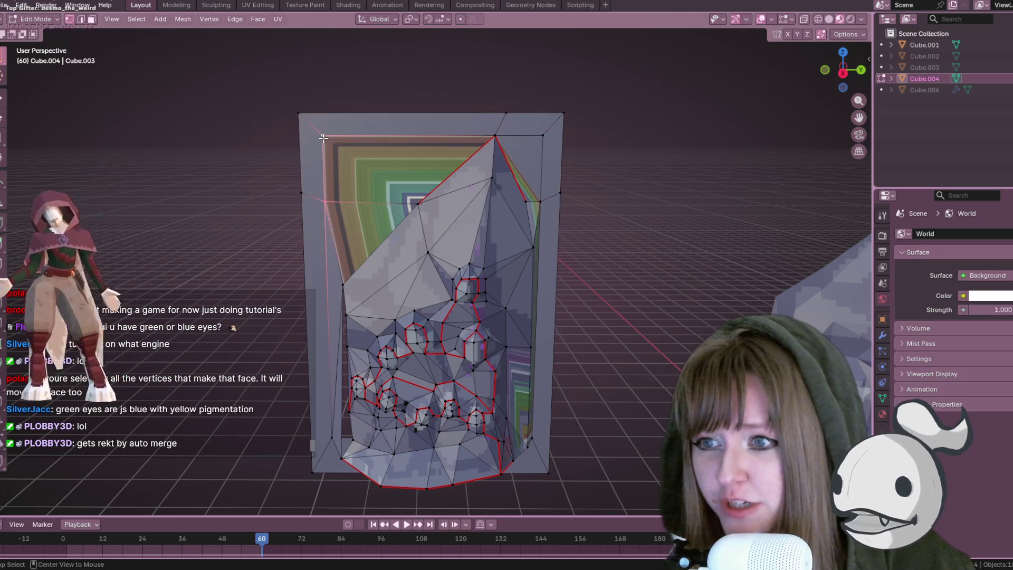
pyautogui.keyDown('alt'); pyautogui.click(305, 140); pyautogui.keyUp('alt')
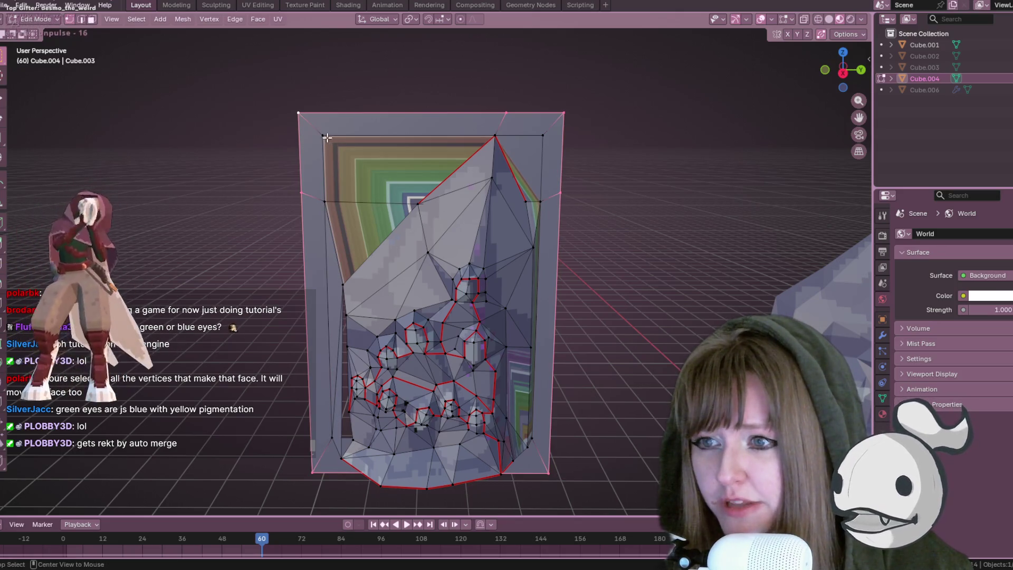
pyautogui.keyDown('shift'); pyautogui.click(324, 136); pyautogui.keyUp('shift')
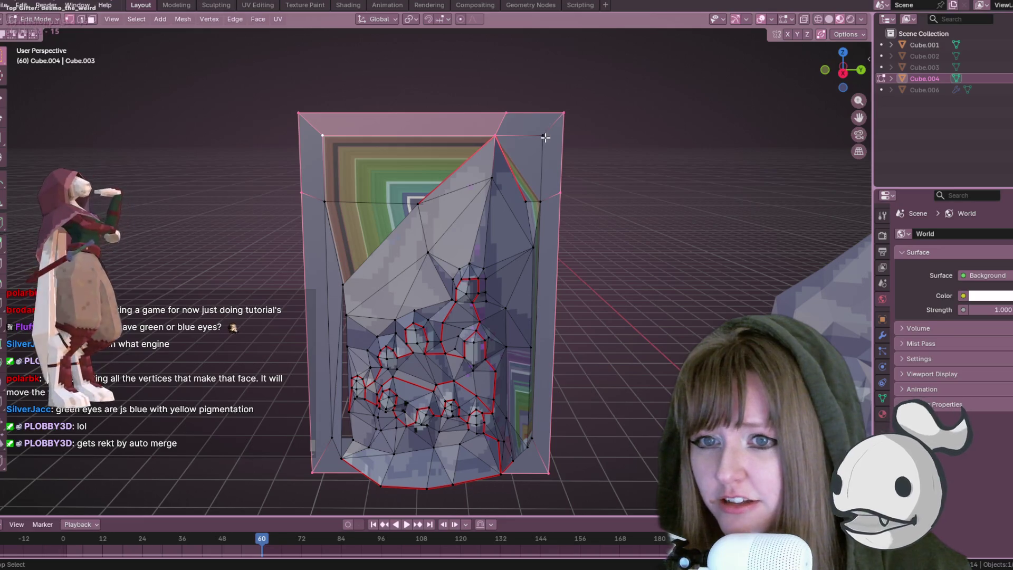
pyautogui.keyDown('shift'); pyautogui.click(544, 137); pyautogui.keyUp('shift')
pyautogui.keyDown('shift'); pyautogui.scroll(-5, 543, 199); pyautogui.keyUp('shift')
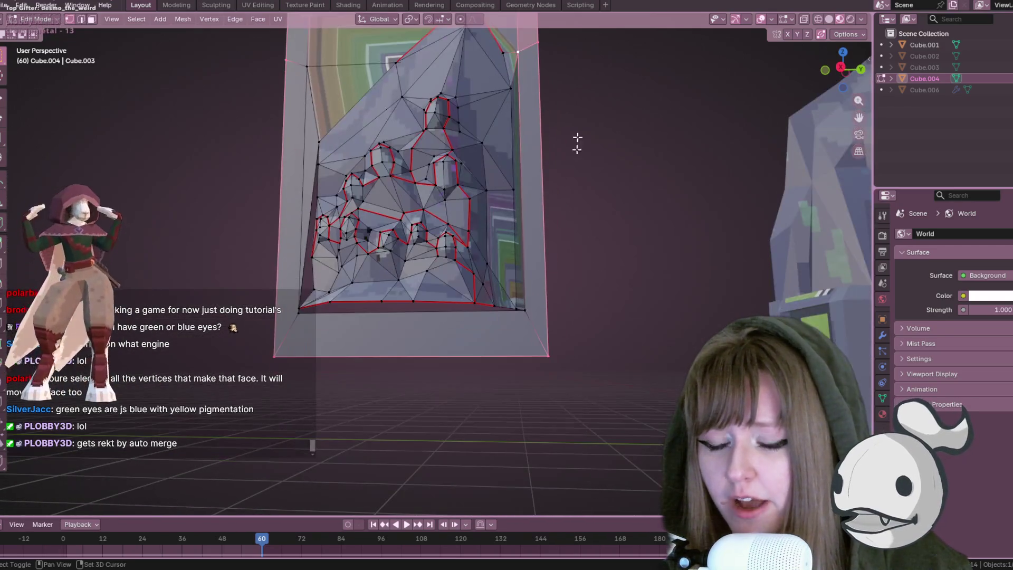
pyautogui.moveTo(536, 298)
pyautogui.mouseDown(button='middle')
pyautogui.moveTo(552, 265)
pyautogui.moveTo(315, 221)
pyautogui.moveTo(290, 180)
pyautogui.moveTo(369, 91)
pyautogui.moveTo(532, 163)
pyautogui.moveTo(512, 165)
pyautogui.mouseUp(button='middle')
# Extrude the frame for thickness, then slightly scale its border in Right Orthographic view
pyautogui.press('e')
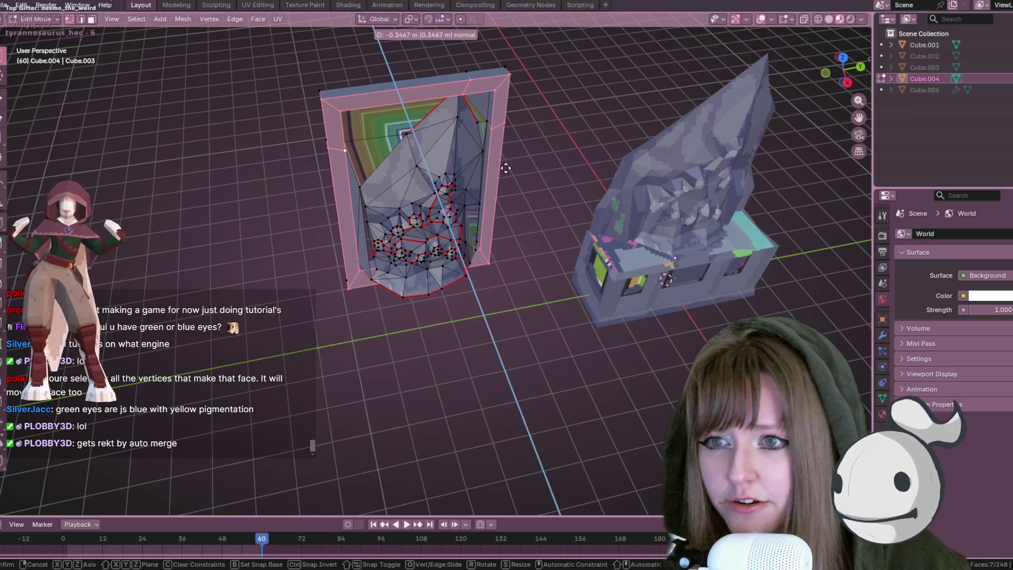
pyautogui.click(507, 170)
pyautogui.click(847, 84)
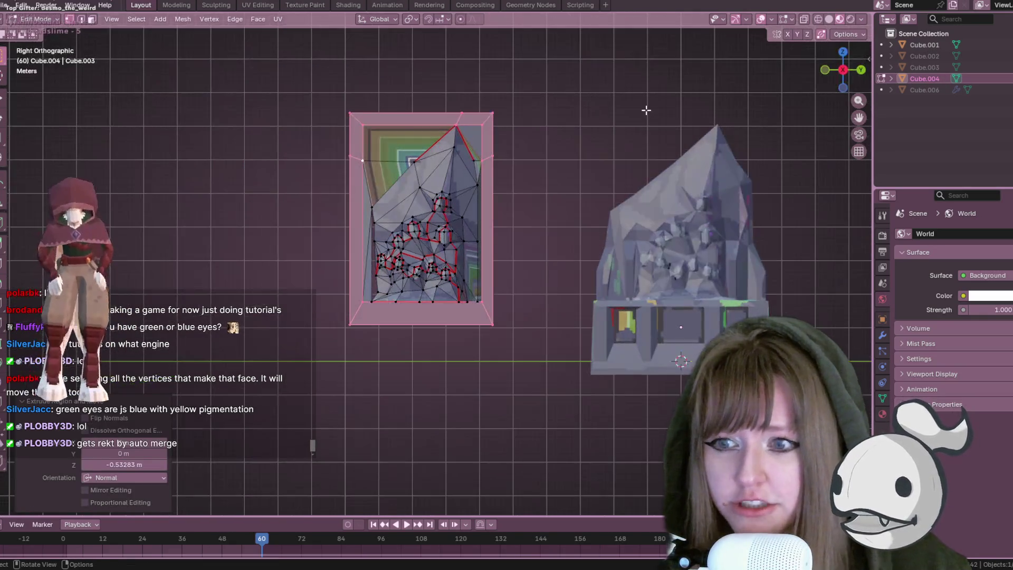
pyautogui.press('s')
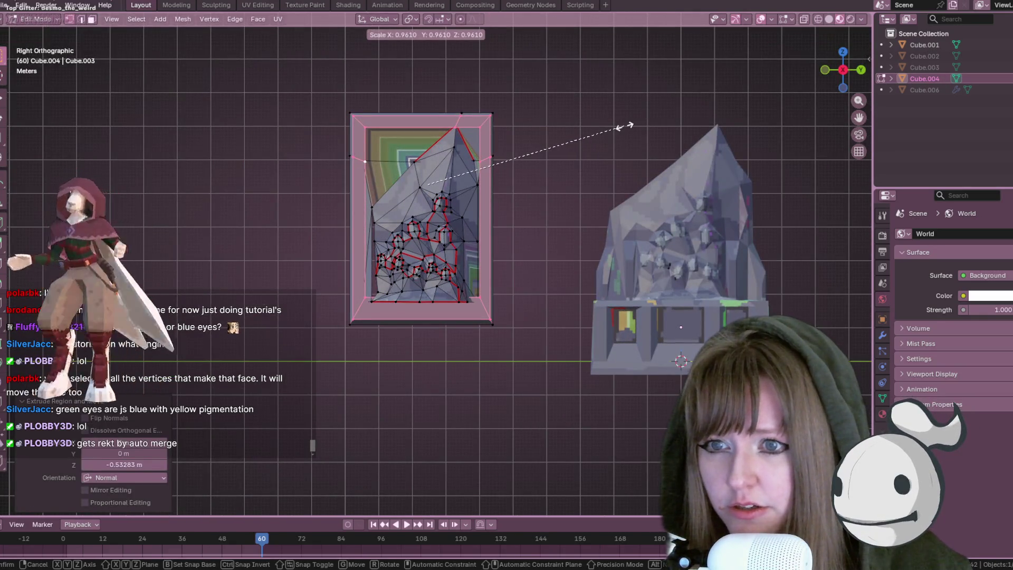
pyautogui.click(623, 126)
pyautogui.moveTo(591, 137)
pyautogui.mouseDown(button='middle')
pyautogui.moveTo(651, 153)
pyautogui.moveTo(370, 86)
pyautogui.mouseUp(button='middle')
pyautogui.moveTo(577, 141); pyautogui.dragTo(464, 148, button='middle')
pyautogui.click(840, 75)
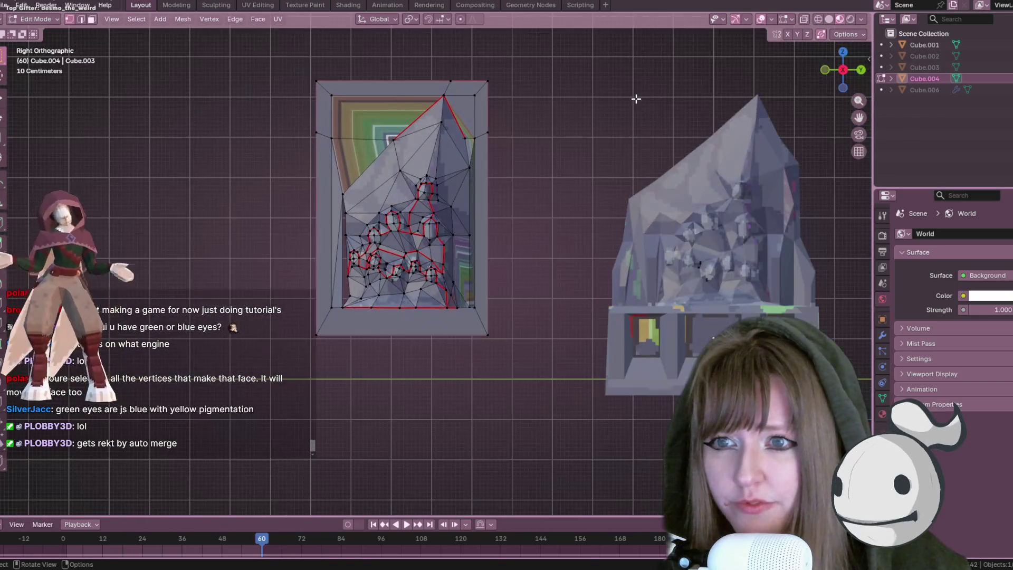
pyautogui.press('s')
pyautogui.click(658, 99)
pyautogui.moveTo(656, 97)
pyautogui.mouseDown(button='middle')
pyautogui.moveTo(579, 137)
pyautogui.moveTo(597, 93)
pyautogui.moveTo(554, 90)
pyautogui.moveTo(588, 97)
pyautogui.moveTo(556, 79)
pyautogui.moveTo(529, 154)
pyautogui.moveTo(505, 126)
pyautogui.moveTo(794, 224)
pyautogui.moveTo(500, 43)
pyautogui.moveTo(541, 115)
pyautogui.moveTo(344, 297)
pyautogui.moveTo(389, 283)
pyautogui.mouseUp(button='middle')
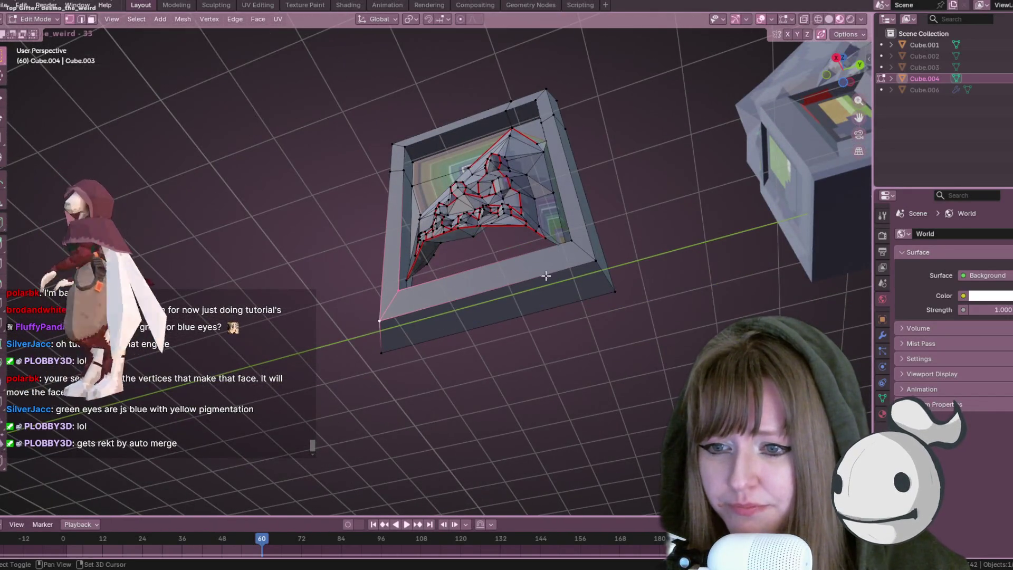
# Move the bottom crystal vertex and vertex-slide it twice along its edge
pyautogui.moveTo(578, 183)
pyautogui.mouseDown(button='middle')
pyautogui.moveTo(669, 276)
pyautogui.moveTo(633, 249)
pyautogui.moveTo(401, 264)
pyautogui.mouseUp(button='middle')
pyautogui.moveTo(464, 255)
pyautogui.mouseDown(button='middle')
pyautogui.moveTo(518, 318)
pyautogui.moveTo(508, 265)
pyautogui.mouseUp(button='middle')
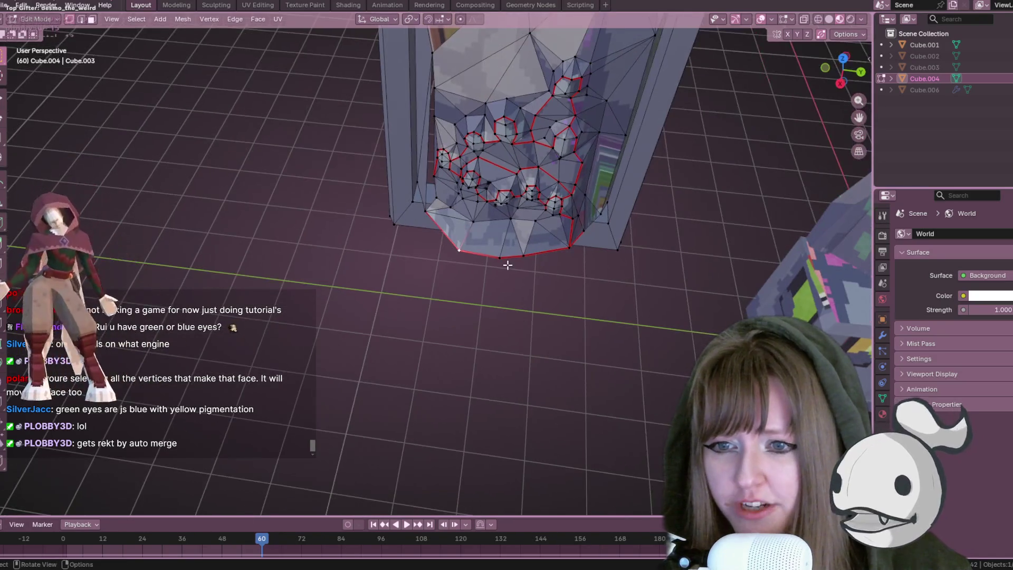
pyautogui.press('g')
pyautogui.click(539, 250)
pyautogui.press('g')
pyautogui.press('g')
pyautogui.click(434, 260)
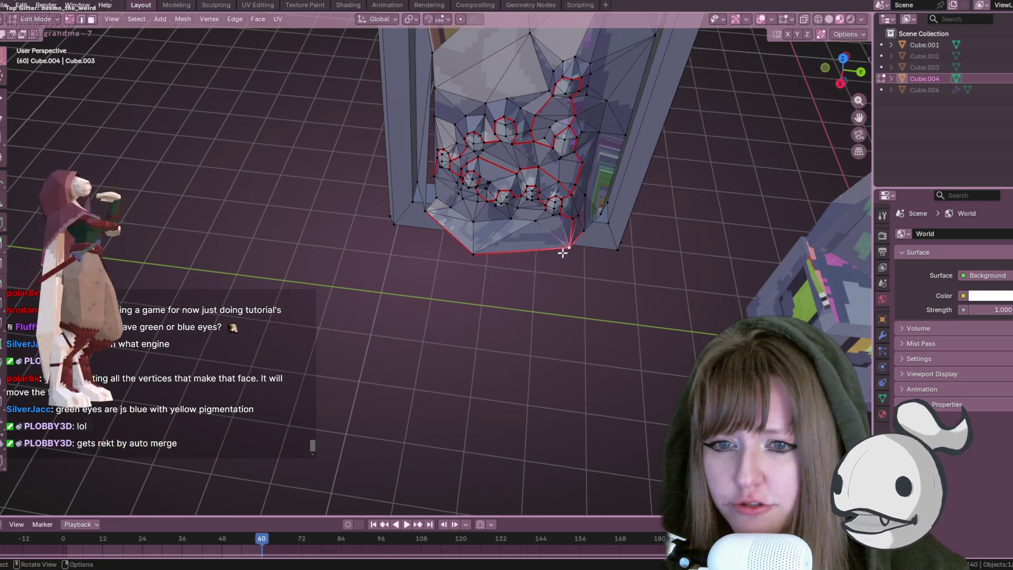
pyautogui.press('g')
pyautogui.press('g')
pyautogui.click(493, 258)
pyautogui.moveTo(493, 259); pyautogui.dragTo(541, 143, button='middle')
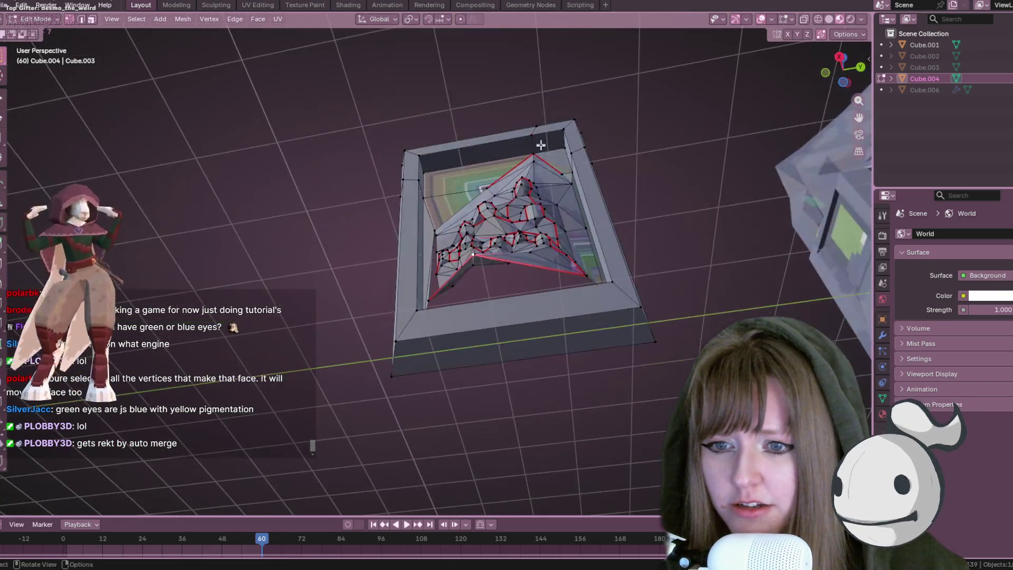
pyautogui.press('g')
pyautogui.moveTo(537, 264)
pyautogui.mouseDown(button='middle')
pyautogui.moveTo(552, 445)
pyautogui.moveTo(771, 105)
pyautogui.mouseUp(button='middle')
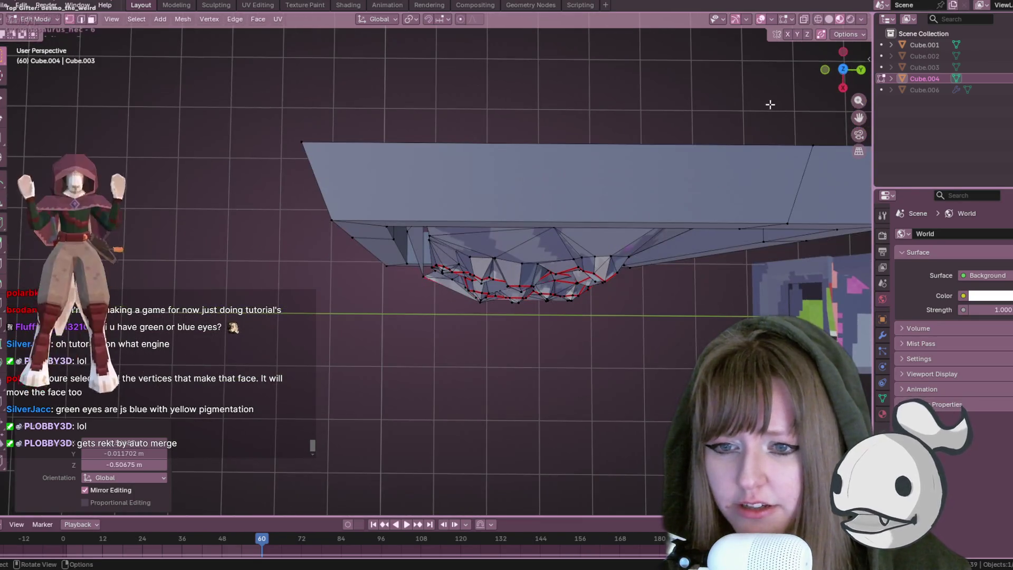
# Move the lower relief vertices in straight top and side orthographic views
pyautogui.click(843, 72)
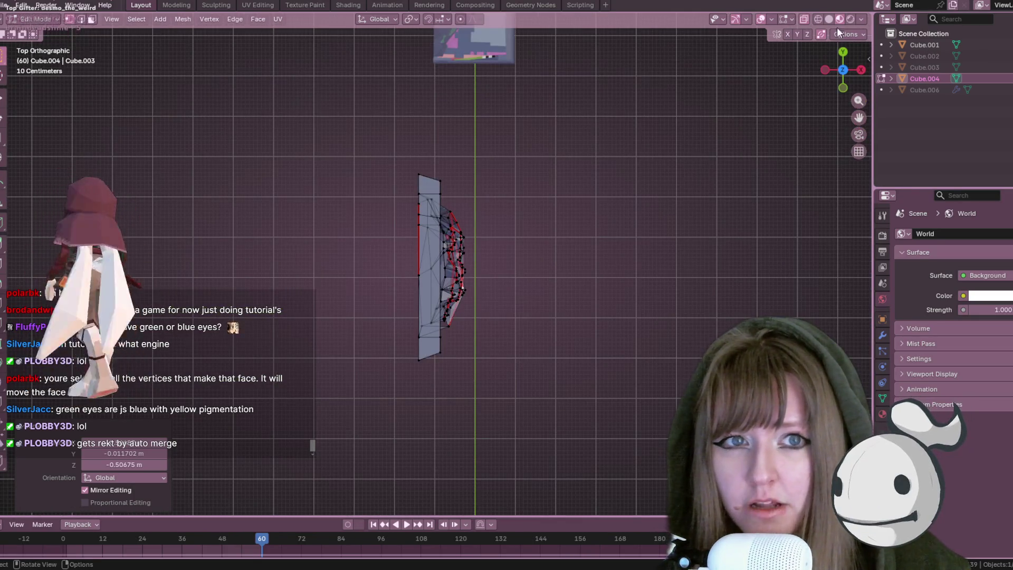
pyautogui.scroll(4, 599, 208)
pyautogui.press('g')
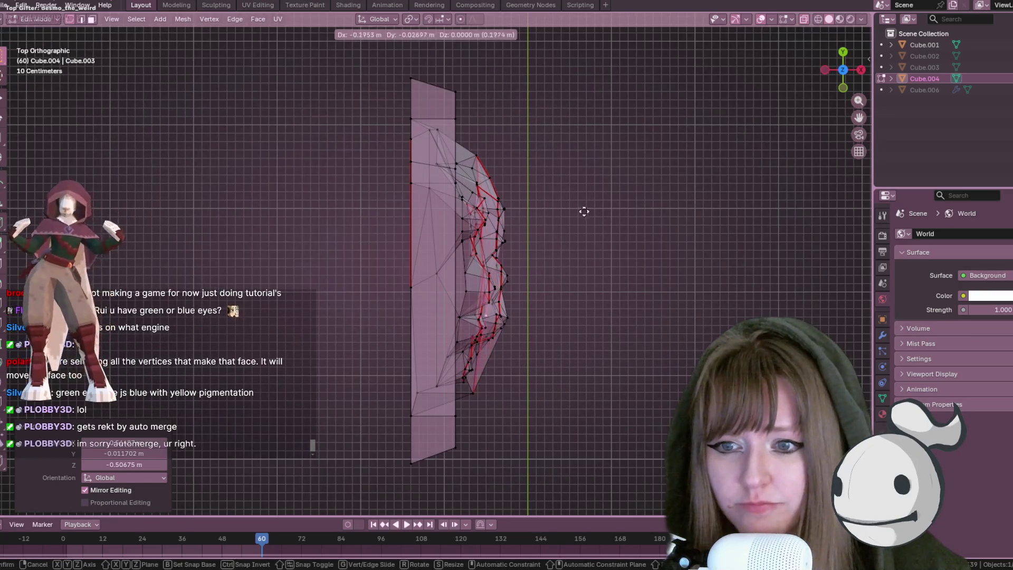
pyautogui.click(551, 212)
pyautogui.moveTo(618, 281)
pyautogui.mouseDown(button='middle')
pyautogui.moveTo(528, 248)
pyautogui.moveTo(482, 181)
pyautogui.moveTo(543, 222)
pyautogui.moveTo(551, 196)
pyautogui.mouseUp(button='middle')
pyautogui.click(842, 69)
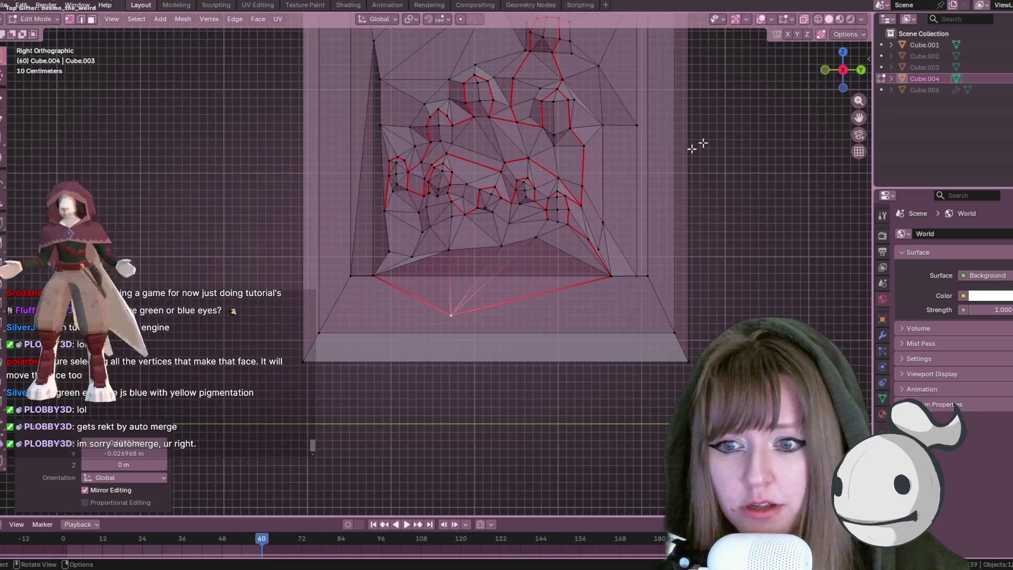
pyautogui.press('g')
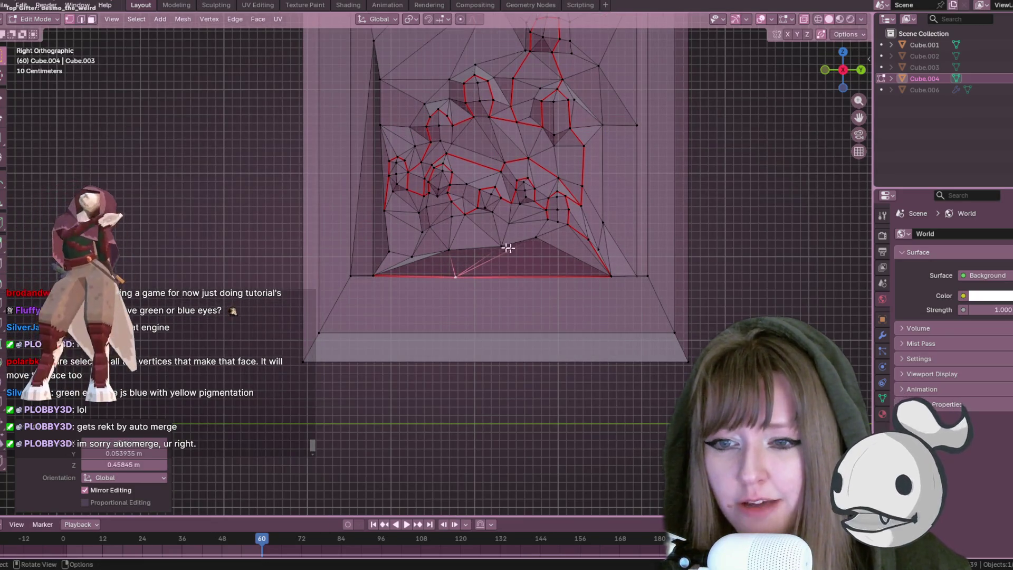
pyautogui.click(614, 274)
pyautogui.moveTo(686, 95)
pyautogui.mouseDown(button='middle')
pyautogui.moveTo(611, 108)
pyautogui.moveTo(559, 179)
pyautogui.moveTo(493, 315)
pyautogui.moveTo(485, 368)
pyautogui.moveTo(509, 296)
pyautogui.moveTo(496, 247)
pyautogui.moveTo(513, 244)
pyautogui.moveTo(537, 284)
pyautogui.mouseUp(button='middle')
# Vertex-slide further bottom relief vertices to about -0.195 m X and 0.104 m Z, then switch to the browser
pyautogui.press('g')
pyautogui.press('g')
pyautogui.click(520, 351)
pyautogui.moveTo(366, 281)
pyautogui.mouseDown(button='middle')
pyautogui.moveTo(418, 294)
pyautogui.moveTo(364, 290)
pyautogui.moveTo(387, 331)
pyautogui.mouseUp(button='middle')
pyautogui.press('g')
pyautogui.press('g')
pyautogui.click(296, 219)
pyautogui.moveTo(296, 219)
pyautogui.mouseDown(button='middle')
pyautogui.moveTo(425, 249)
pyautogui.moveTo(362, 287)
pyautogui.moveTo(407, 211)
pyautogui.moveTo(407, 255)
pyautogui.moveTo(454, 312)
pyautogui.mouseUp(button='middle')
pyautogui.click(408, 211)
pyautogui.press('g')
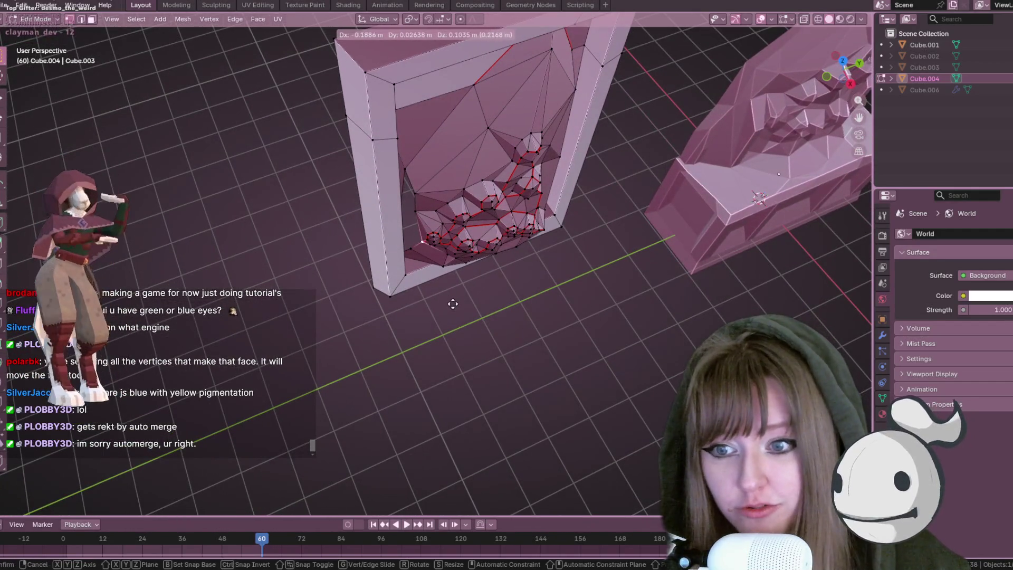
pyautogui.click(458, 297)
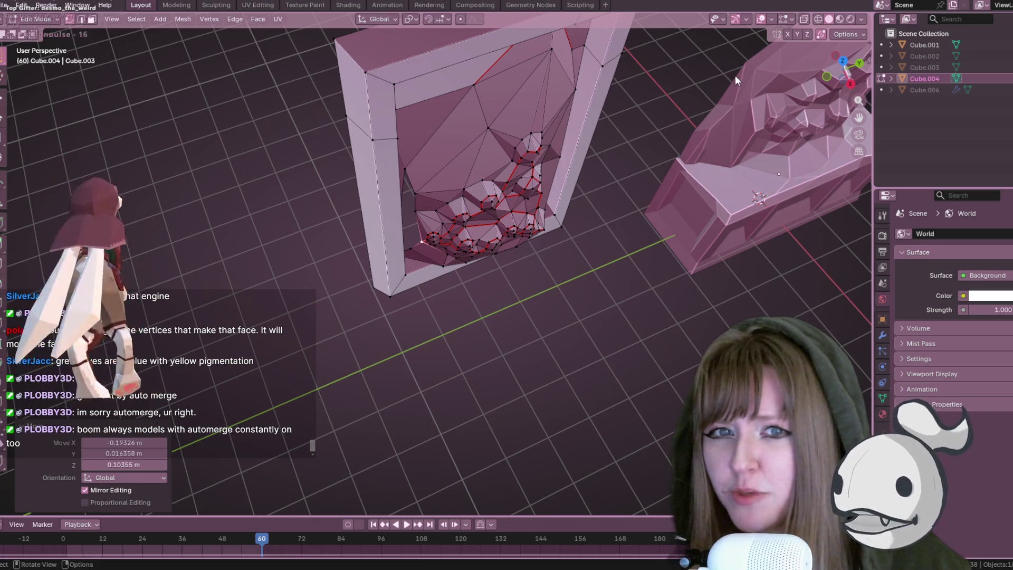
pyautogui.hotkey('alt', 'Tab')
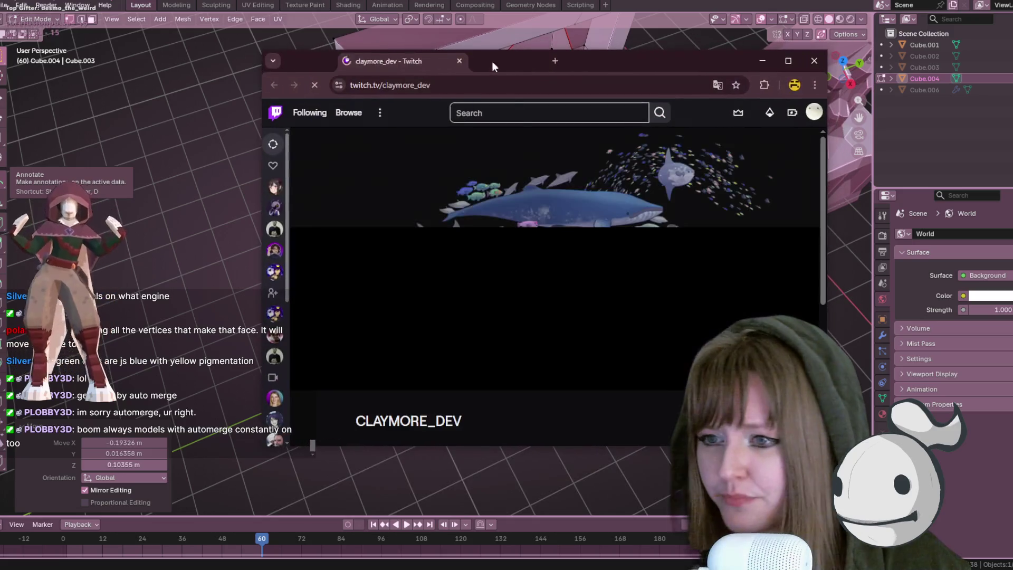
# Scroll down and back up the Twitch channel page, then close the browser window
pyautogui.scroll(-2, 562, 233)
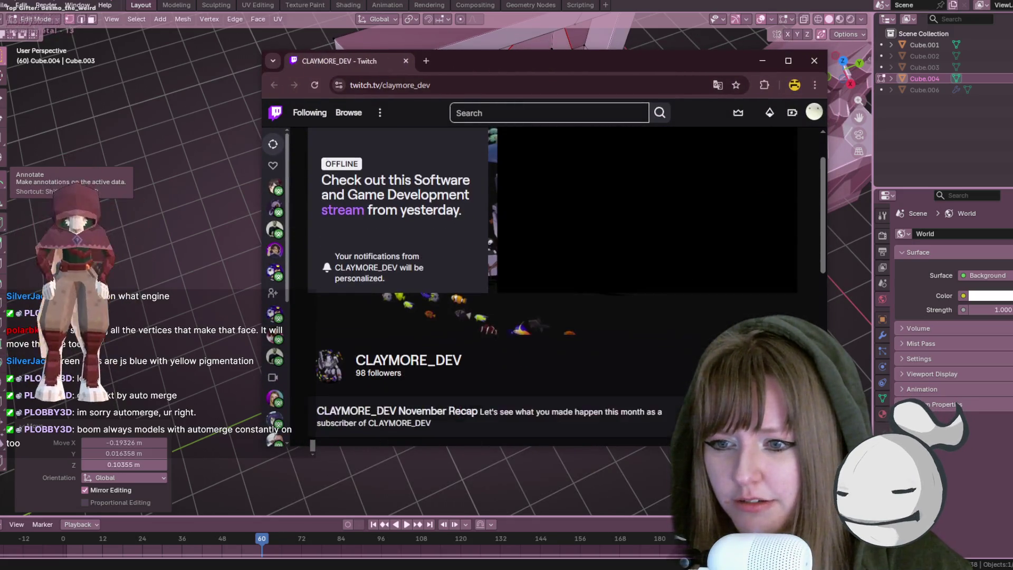
pyautogui.scroll(-1, 562, 247)
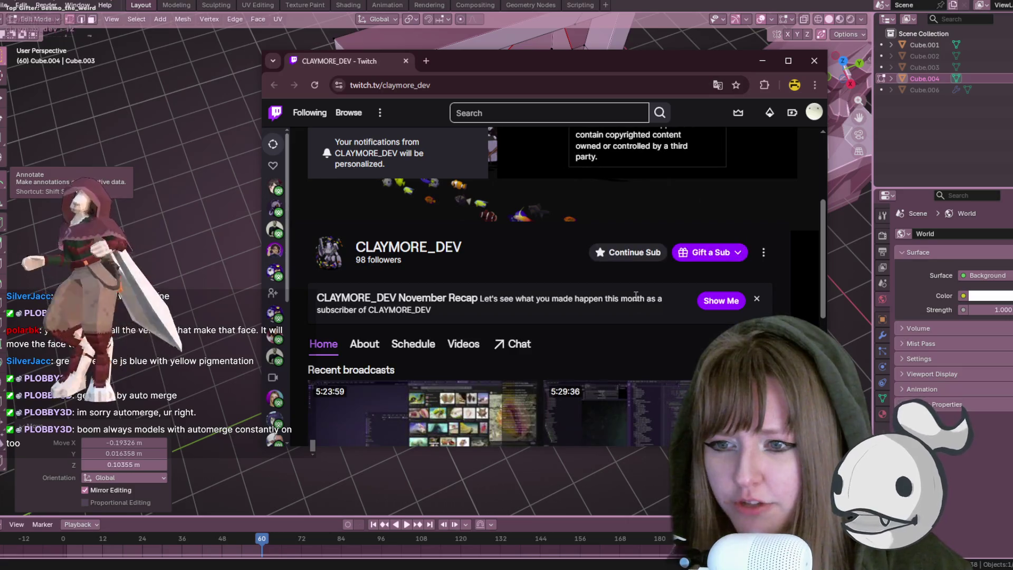
pyautogui.scroll(3, 594, 309)
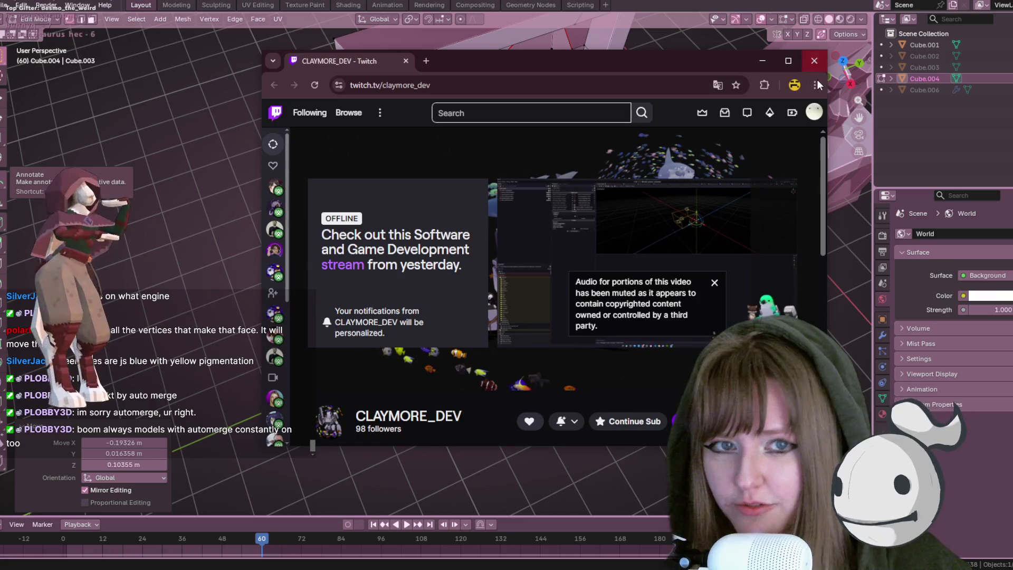
pyautogui.click(817, 62)
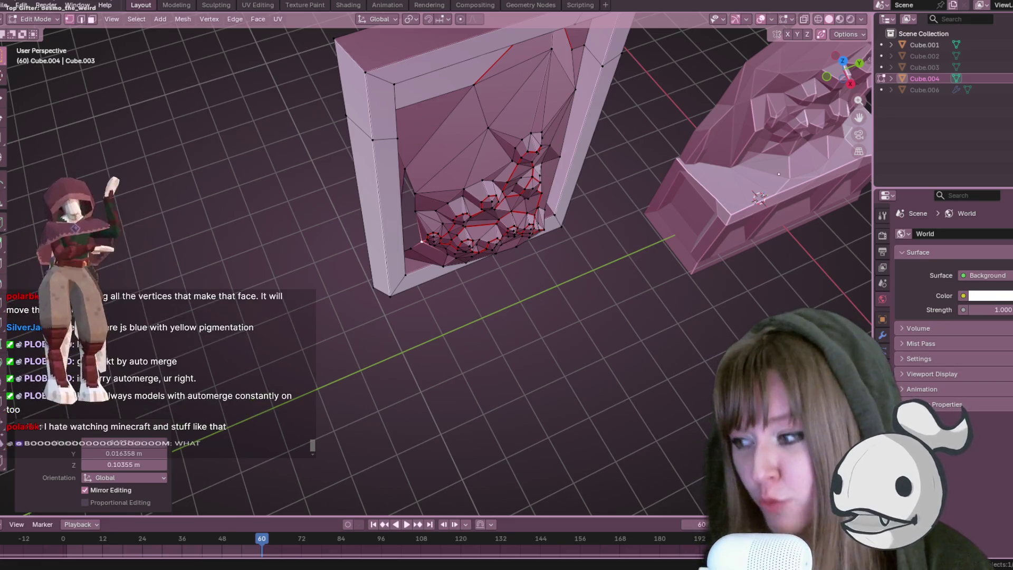
# Orbit the view to face the frame's inner wall from a more frontal angle
pyautogui.moveTo(736, 136)
pyautogui.mouseDown(button='middle')
pyautogui.moveTo(385, 154)
pyautogui.moveTo(436, 243)
pyautogui.moveTo(390, 206)
pyautogui.moveTo(375, 285)
pyautogui.mouseUp(button='middle')
pyautogui.moveTo(435, 160)
pyautogui.mouseDown(button='middle')
pyautogui.moveTo(458, 134)
pyautogui.moveTo(449, 134)
pyautogui.mouseUp(button='middle')
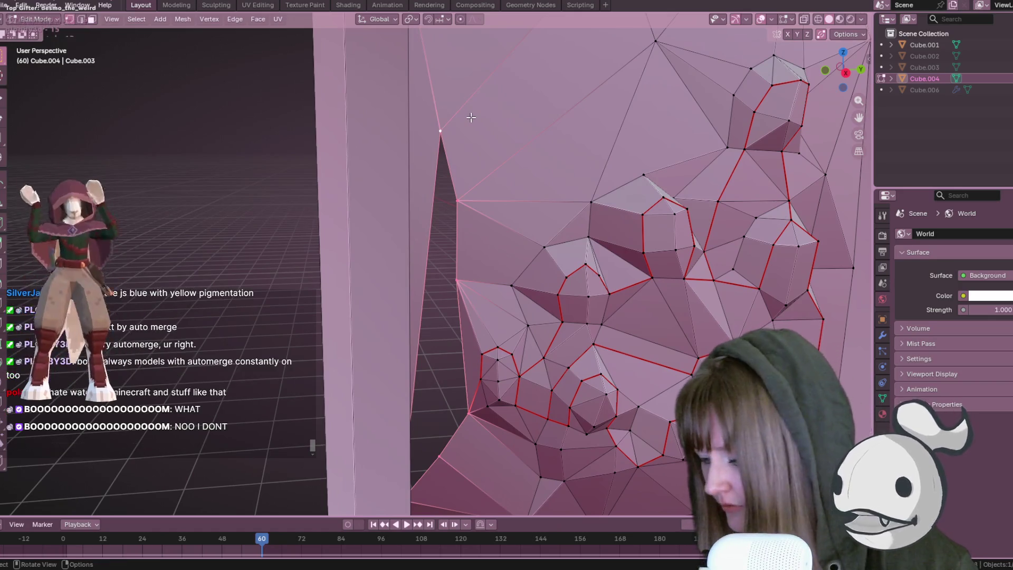
# Select the lower-left and top vertices and slide a vertex along the panel's bottom edge
pyautogui.click(469, 413)
pyautogui.moveTo(497, 362)
pyautogui.mouseDown(button='middle')
pyautogui.moveTo(475, 362)
pyautogui.moveTo(433, 418)
pyautogui.moveTo(475, 398)
pyautogui.moveTo(471, 346)
pyautogui.mouseUp(button='middle')
pyautogui.click(451, 415)
pyautogui.click(452, 113)
pyautogui.keyDown('shift'); pyautogui.click(452, 414); pyautogui.keyUp('shift')
pyautogui.moveTo(451, 414)
pyautogui.mouseDown(button='middle')
pyautogui.moveTo(475, 259)
pyautogui.moveTo(564, 186)
pyautogui.moveTo(607, 316)
pyautogui.moveTo(679, 409)
pyautogui.moveTo(565, 294)
pyautogui.moveTo(559, 36)
pyautogui.moveTo(581, 145)
pyautogui.mouseUp(button='middle')
pyautogui.moveTo(318, 218)
pyautogui.mouseDown(button='middle')
pyautogui.moveTo(459, 150)
pyautogui.moveTo(442, 204)
pyautogui.moveTo(479, 172)
pyautogui.moveTo(527, 170)
pyautogui.moveTo(538, 154)
pyautogui.moveTo(452, 116)
pyautogui.mouseUp(button='middle')
pyautogui.press('g')
pyautogui.press('g')
pyautogui.click(544, 132)
# Slide several lower-rim vertices along their edges onto the lower red edge
pyautogui.click(449, 114)
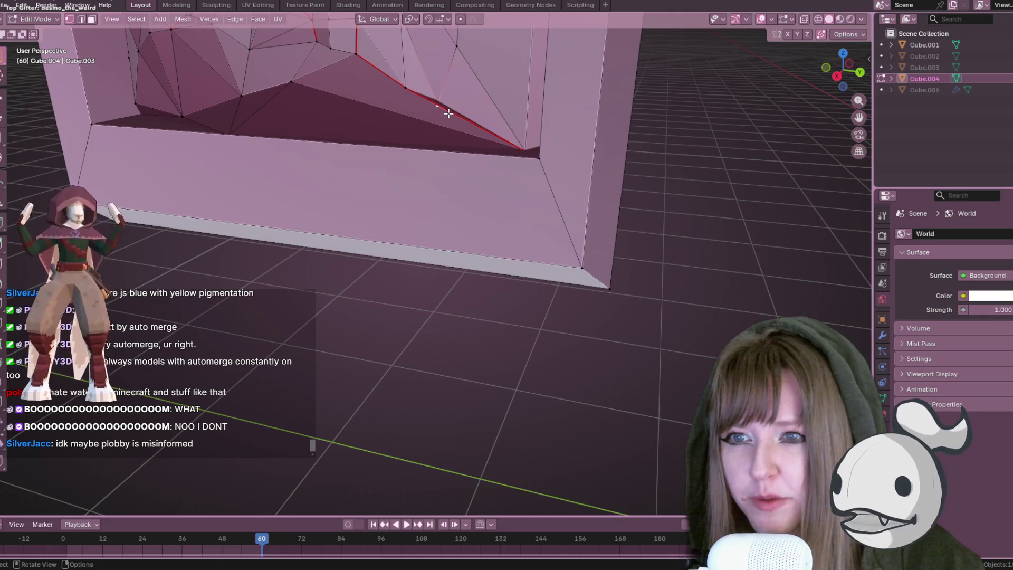
pyautogui.press('g')
pyautogui.press('g')
pyautogui.click(448, 100)
pyautogui.moveTo(447, 100); pyautogui.dragTo(452, 146, button='middle')
pyautogui.press('g')
pyautogui.press('g')
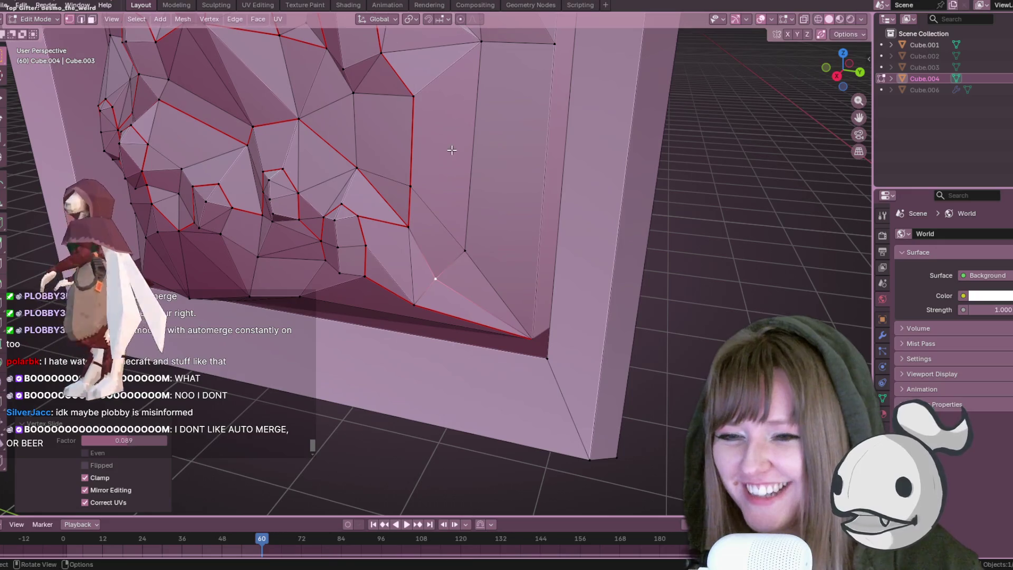
pyautogui.click(412, 306)
pyautogui.moveTo(412, 306)
pyautogui.mouseDown(button='middle')
pyautogui.moveTo(415, 380)
pyautogui.moveTo(415, 319)
pyautogui.mouseUp(button='middle')
pyautogui.press('g')
pyautogui.press('g')
pyautogui.click(419, 264)
pyautogui.moveTo(420, 264)
pyautogui.mouseDown(button='middle')
pyautogui.moveTo(488, 175)
pyautogui.moveTo(548, 334)
pyautogui.moveTo(558, 325)
pyautogui.mouseUp(button='middle')
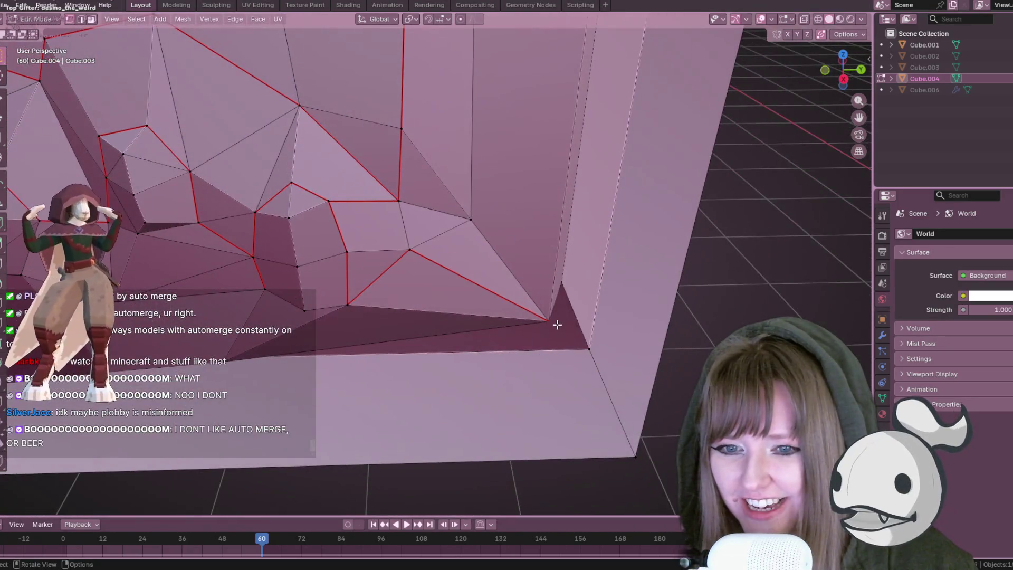
# Turn on X-ray, slide the corner vertex along its edge and raise another vertex
pyautogui.click(804, 19)
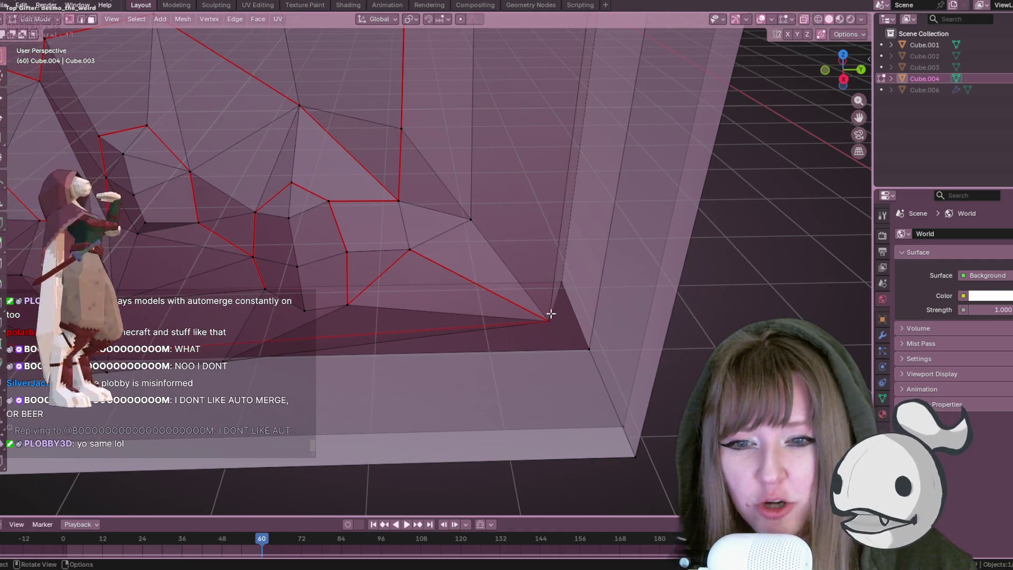
pyautogui.press('g')
pyautogui.press('g')
pyautogui.click(599, 305)
pyautogui.moveTo(599, 306); pyautogui.dragTo(546, 313, button='middle')
pyautogui.press('g')
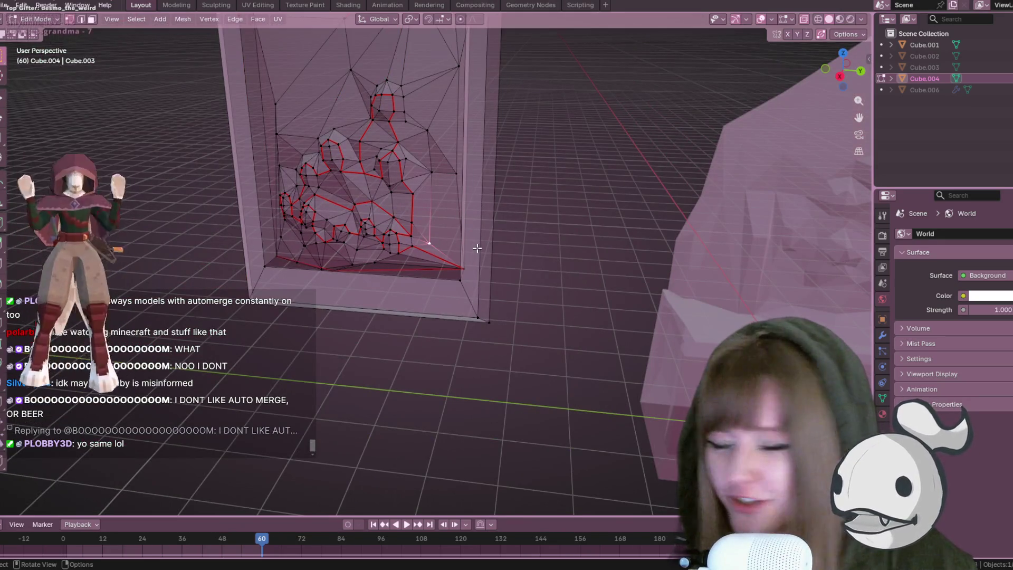
pyautogui.press('g')
pyautogui.click(487, 223)
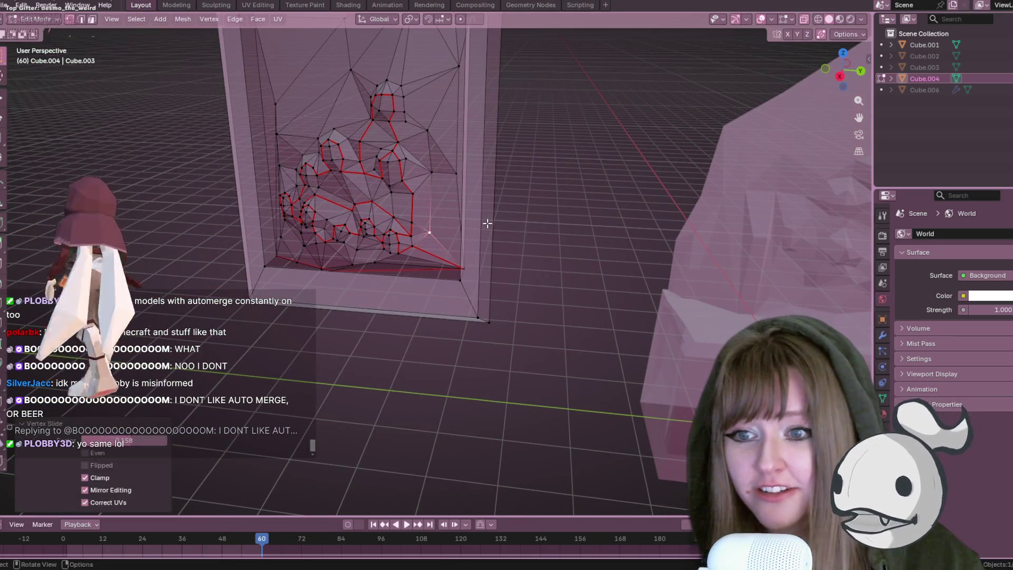
# In the side-on view, move the selected lower vertex to a tidier position
pyautogui.click(844, 76)
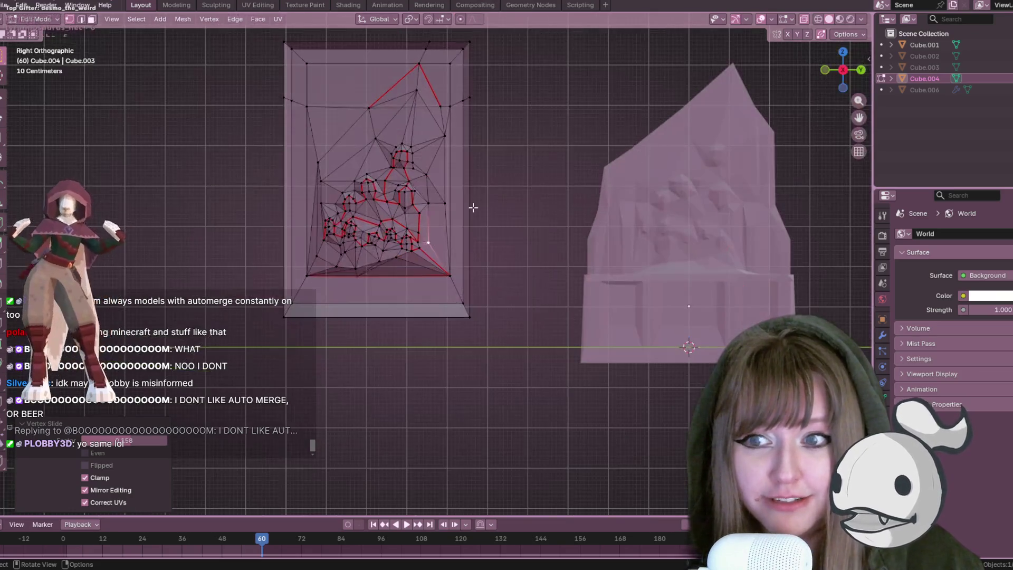
pyautogui.scroll(2, 491, 216)
pyautogui.press('g')
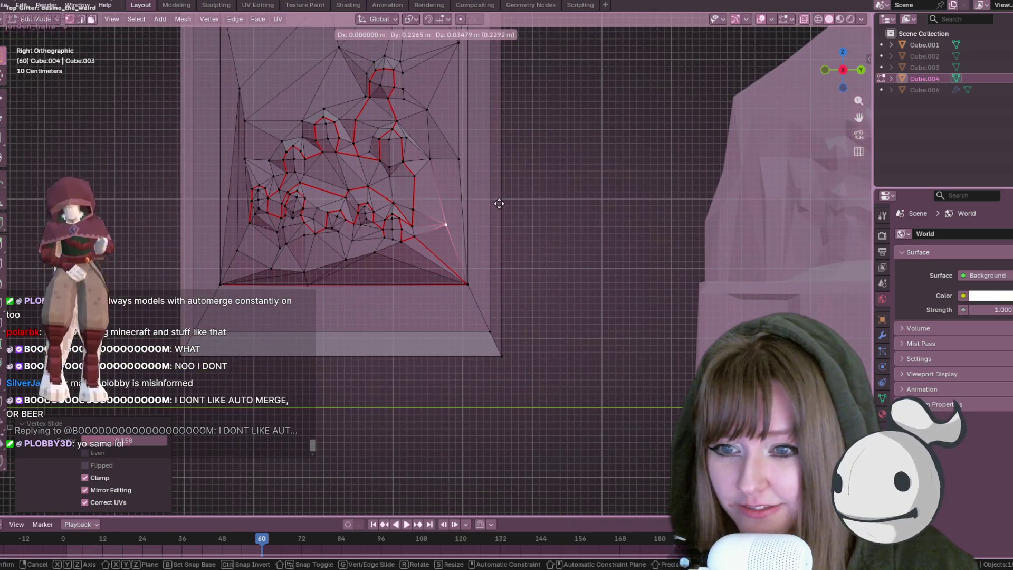
pyautogui.click(496, 205)
pyautogui.scroll(2, 454, 222)
pyautogui.click(425, 274)
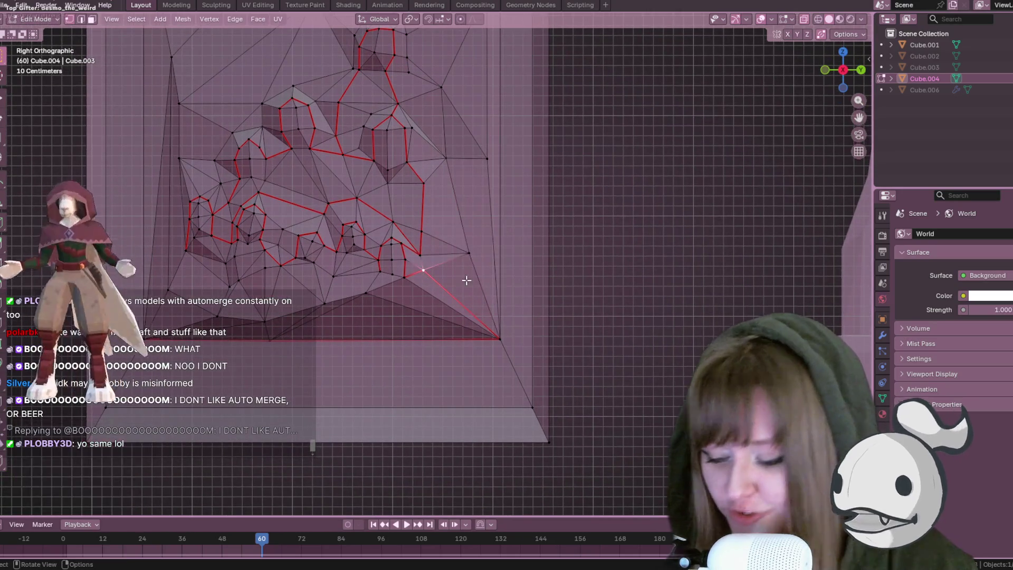
pyautogui.click(468, 278)
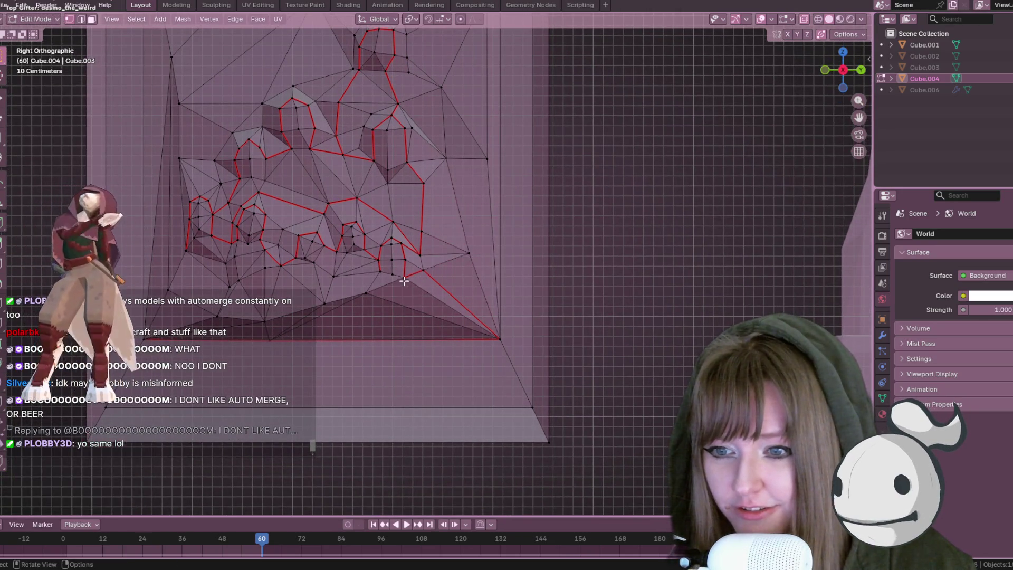
# Back in perspective, select a vertex on the relief's lower edge and move it higher
pyautogui.moveTo(580, 158); pyautogui.dragTo(378, 245, button='middle')
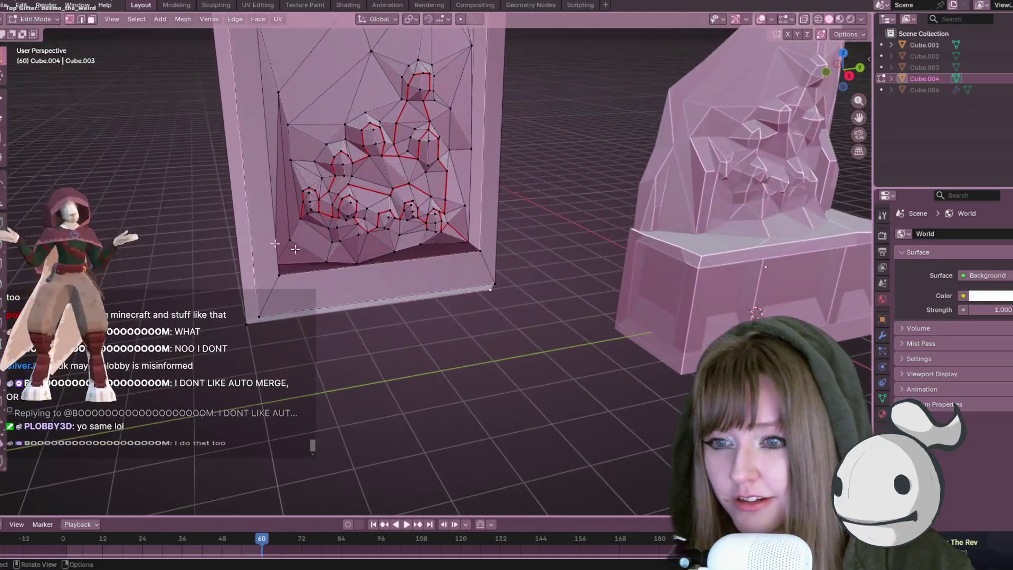
pyautogui.moveTo(351, 207)
pyautogui.mouseDown(button='middle')
pyautogui.moveTo(400, 235)
pyautogui.moveTo(370, 232)
pyautogui.mouseUp(button='middle')
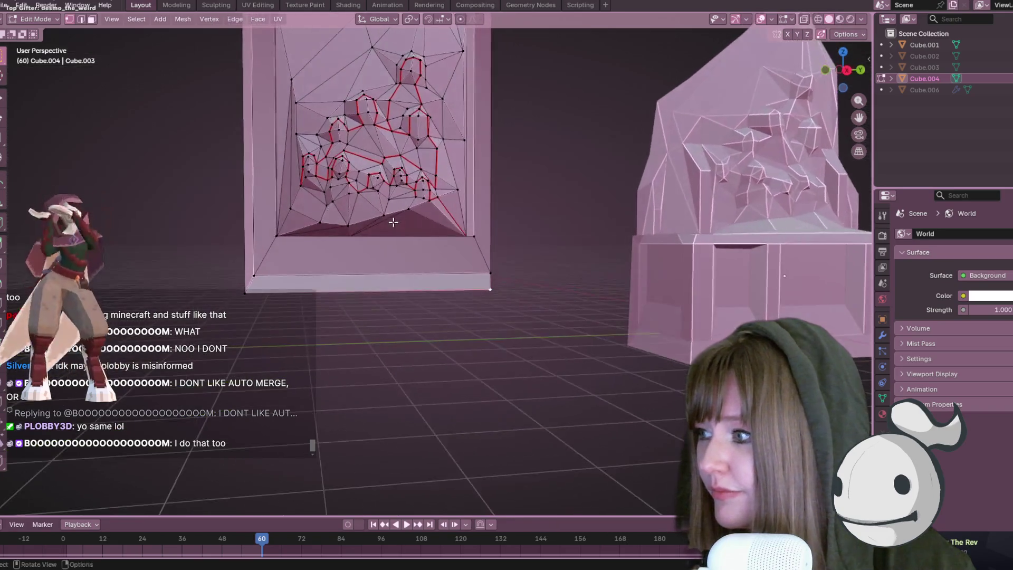
pyautogui.scroll(4, 401, 226)
pyautogui.click(413, 241)
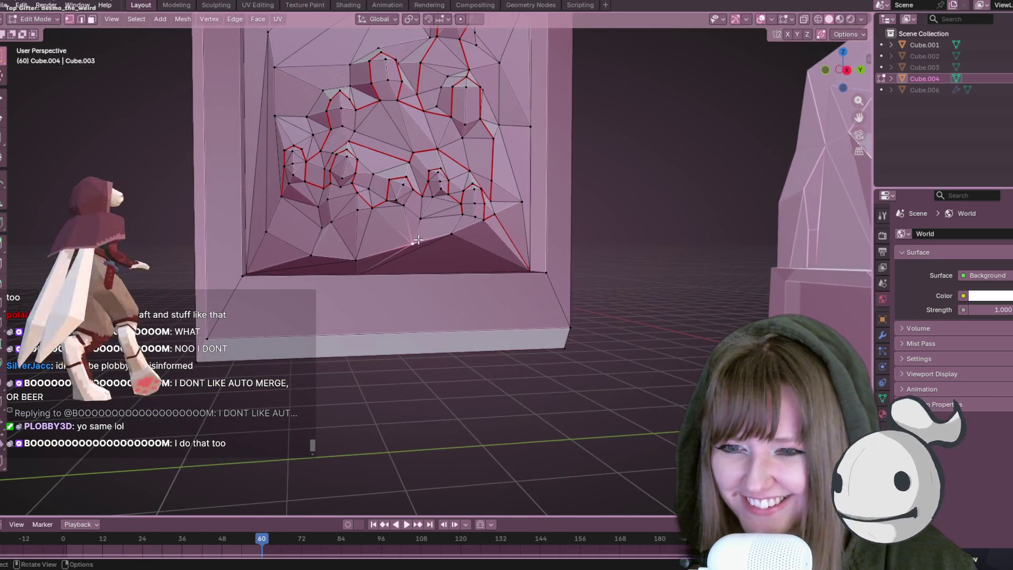
pyautogui.press('g')
pyautogui.press('g')
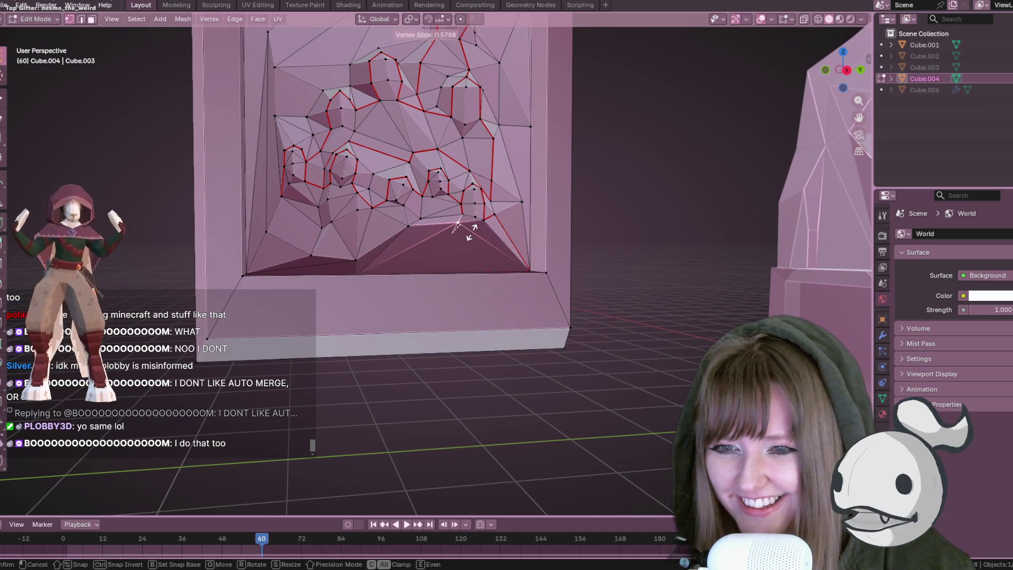
pyautogui.click(458, 228)
# In side view, move two lower-edge vertices up and to the left
pyautogui.click(846, 71)
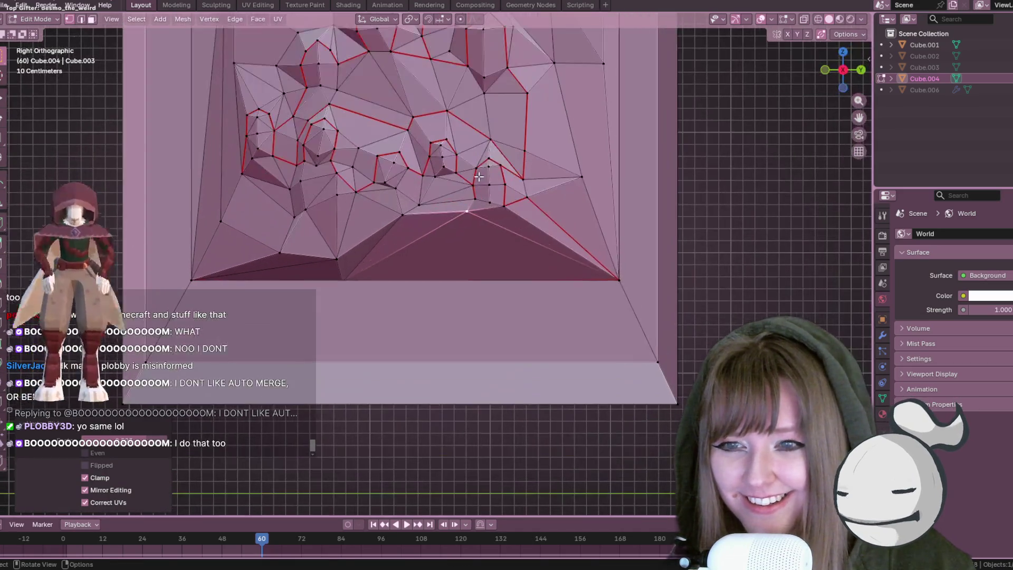
pyautogui.press('g')
pyautogui.click(346, 217)
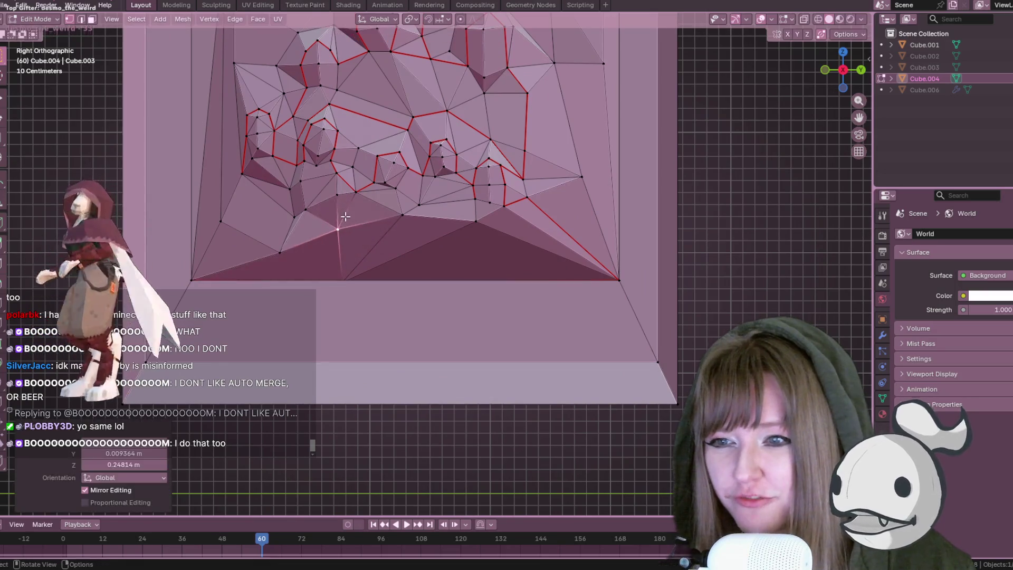
pyautogui.press('g')
pyautogui.click(306, 217)
pyautogui.click(302, 217)
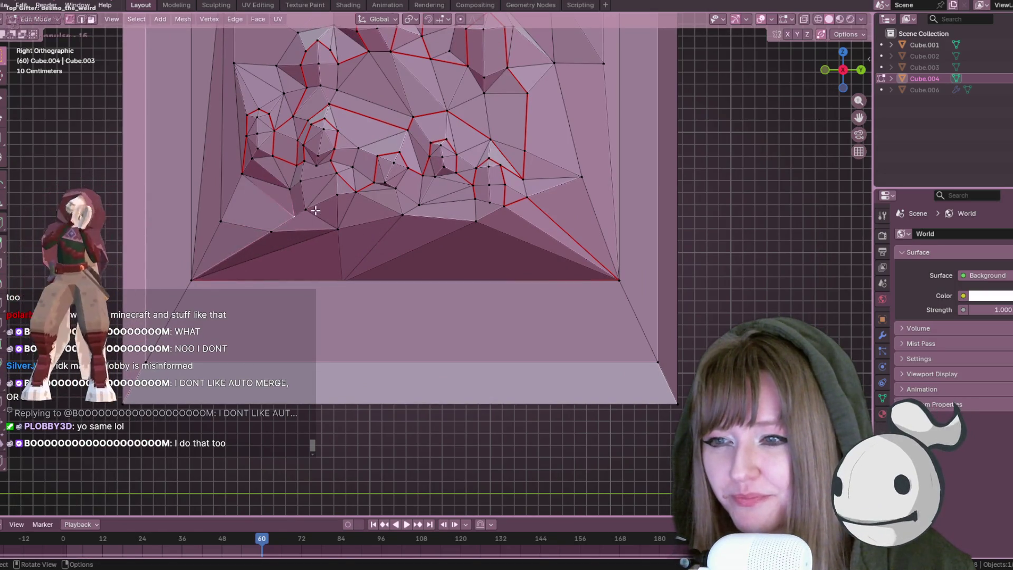
pyautogui.press('g')
pyautogui.click(308, 193)
# Deselect everything, toggle X-ray again and orbit toward the recessed face
pyautogui.moveTo(270, 214)
pyautogui.mouseDown(button='middle')
pyautogui.moveTo(327, 192)
pyautogui.moveTo(341, 127)
pyautogui.moveTo(459, 179)
pyautogui.moveTo(400, 269)
pyautogui.mouseUp(button='middle')
pyautogui.click(400, 269)
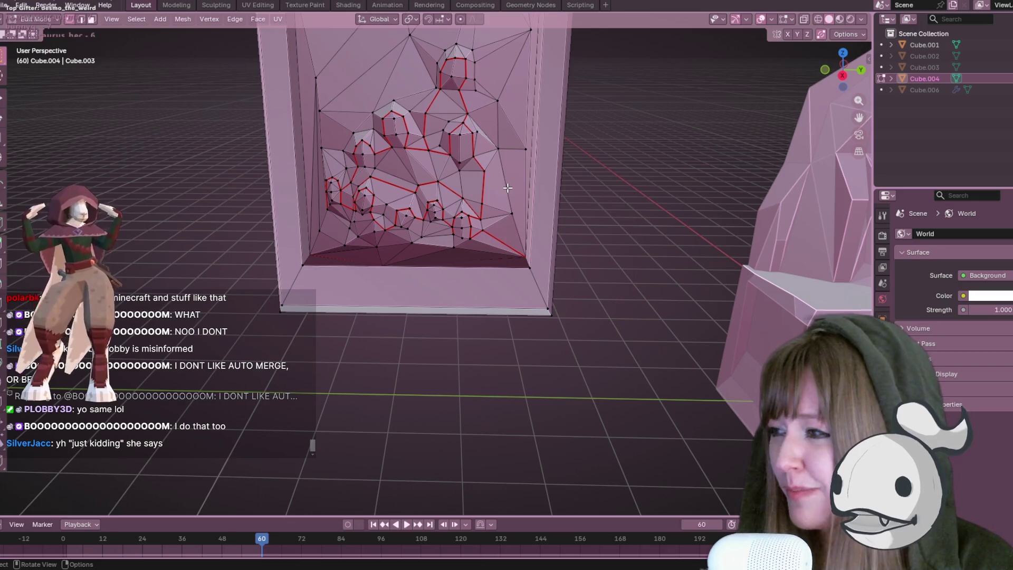
pyautogui.click(809, 17)
pyautogui.moveTo(679, 224); pyautogui.dragTo(552, 296, button='middle')
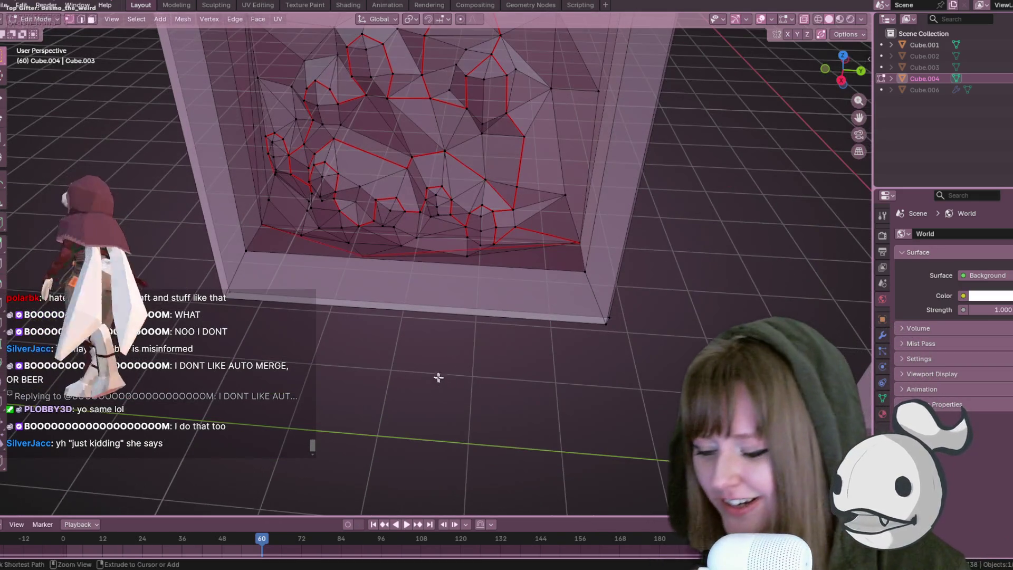
# Add an edge loop across the recessed face and slide it sideways
pyautogui.hotkey('ctrl', 'r')
pyautogui.click(409, 269)
pyautogui.rightClick(449, 271)
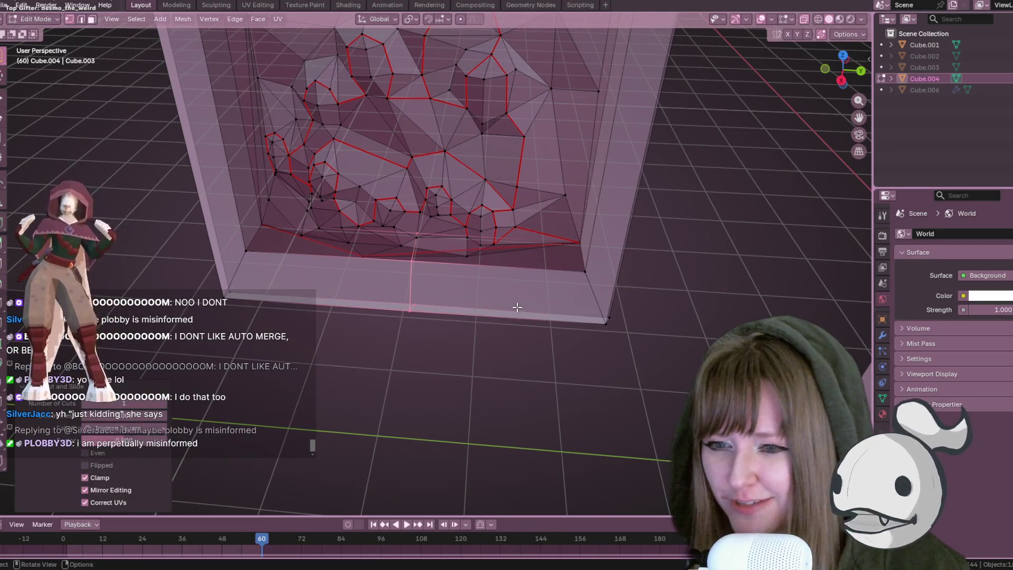
pyautogui.hotkey('ctrl', 'z')
pyautogui.hotkey('ctrl', 'shift', 'z')
pyautogui.press('g')
pyautogui.press('g')
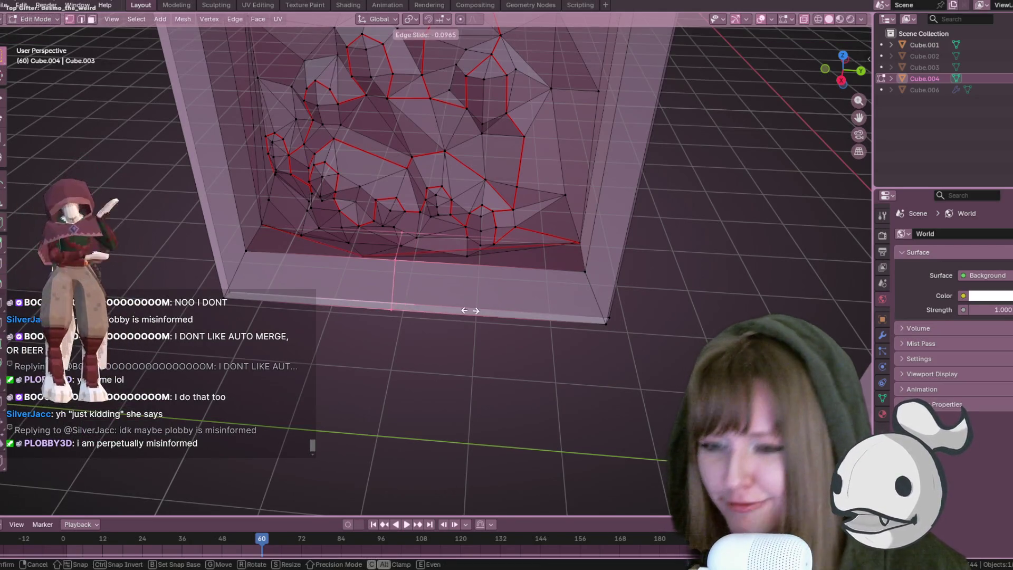
pyautogui.click(431, 302)
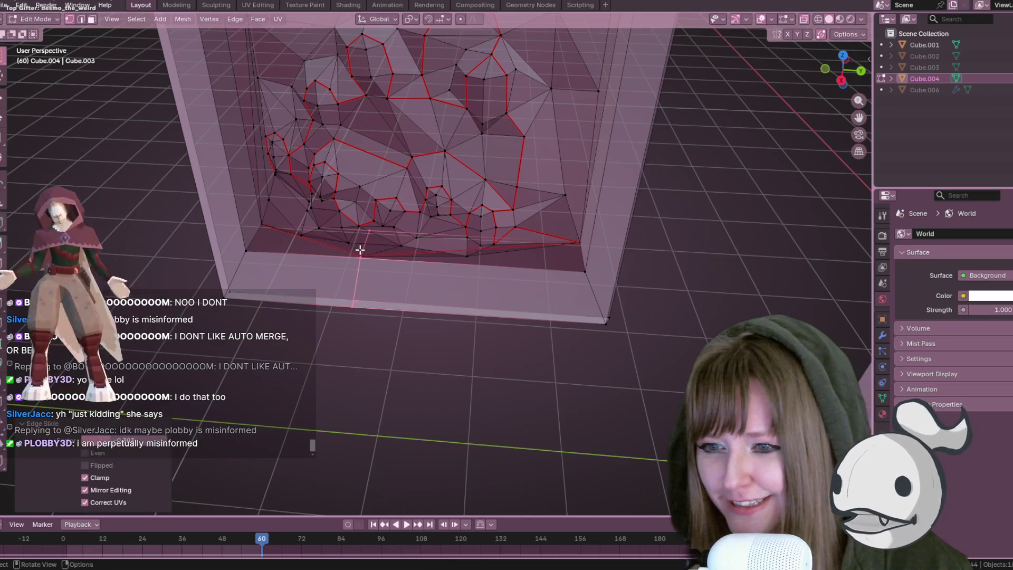
pyautogui.scroll(5, 346, 271)
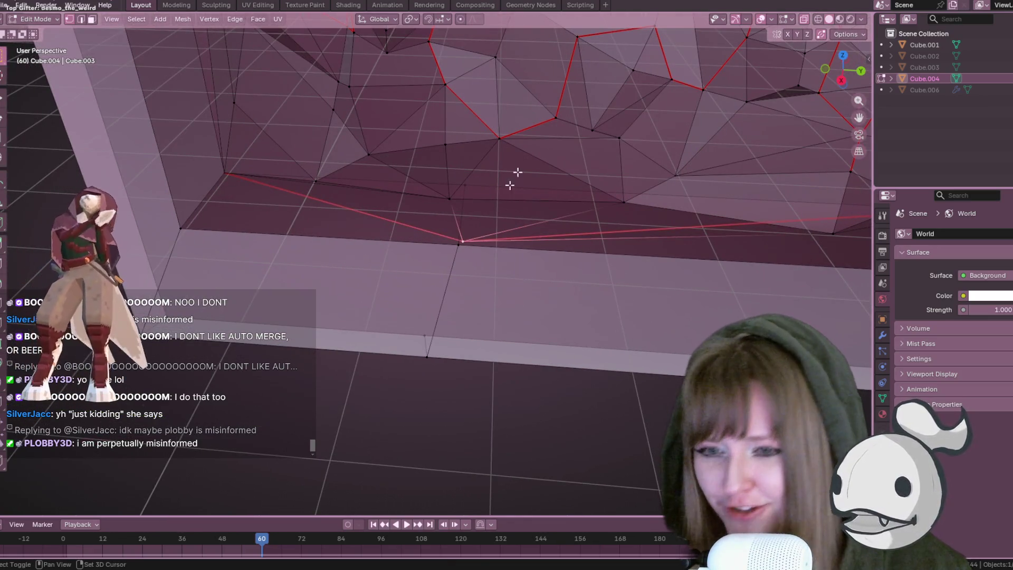
# Select the recess bottom-edge vertex and slide it along its edge
pyautogui.keyDown('shift'); pyautogui.click(460, 241); pyautogui.keyUp('shift')
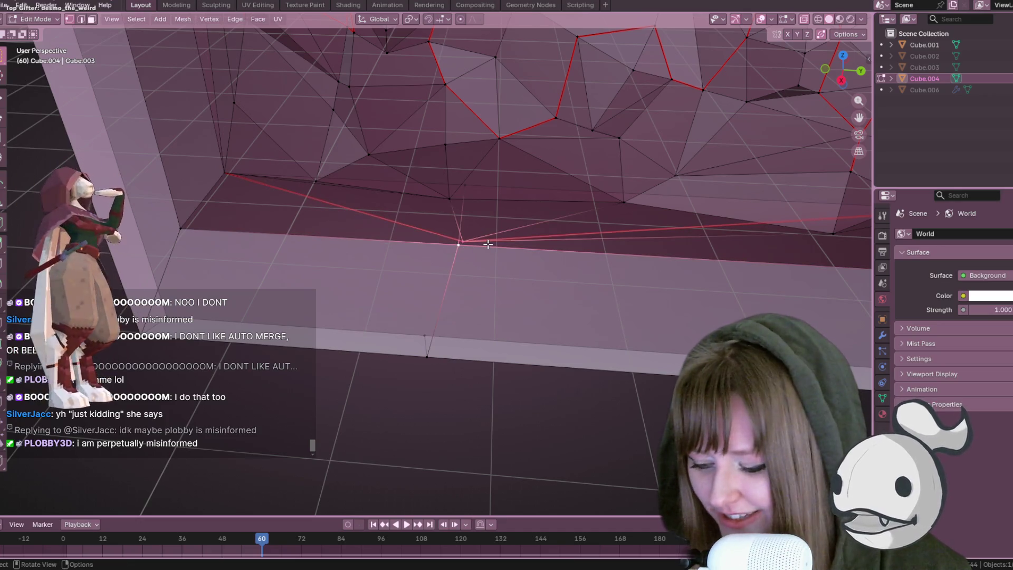
pyautogui.keyDown('shift'); pyautogui.click(486, 244); pyautogui.keyUp('shift')
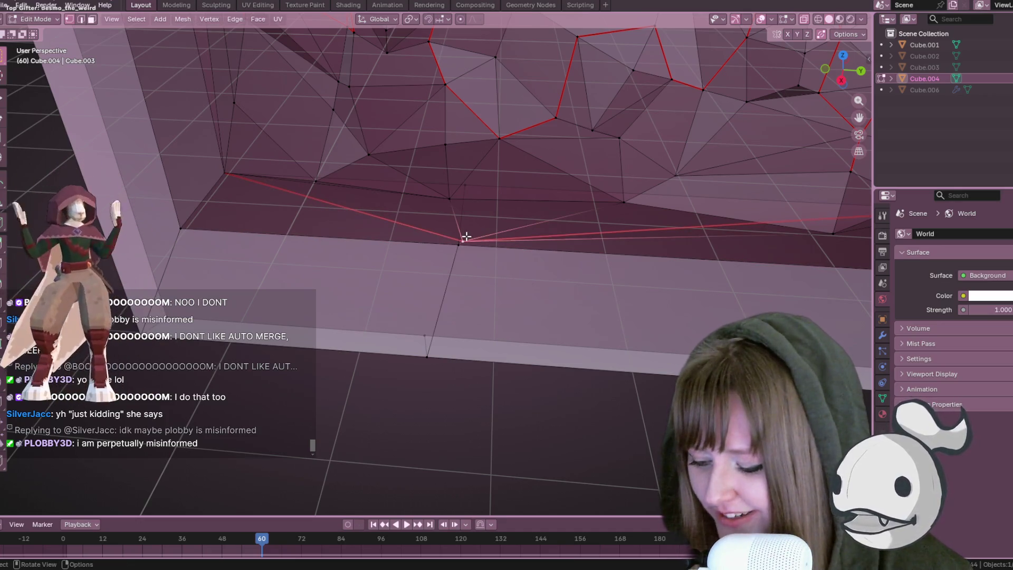
pyautogui.click(467, 236)
pyautogui.press('g')
pyautogui.press('g')
pyautogui.click(473, 268)
pyautogui.scroll(-2, 475, 267)
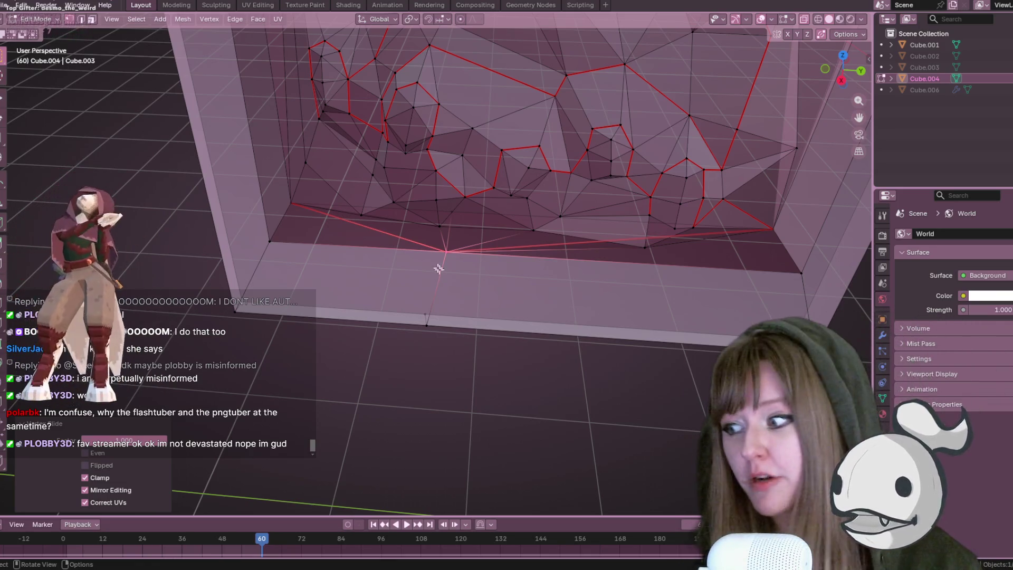
pyautogui.moveTo(411, 363); pyautogui.dragTo(654, 197, button='middle')
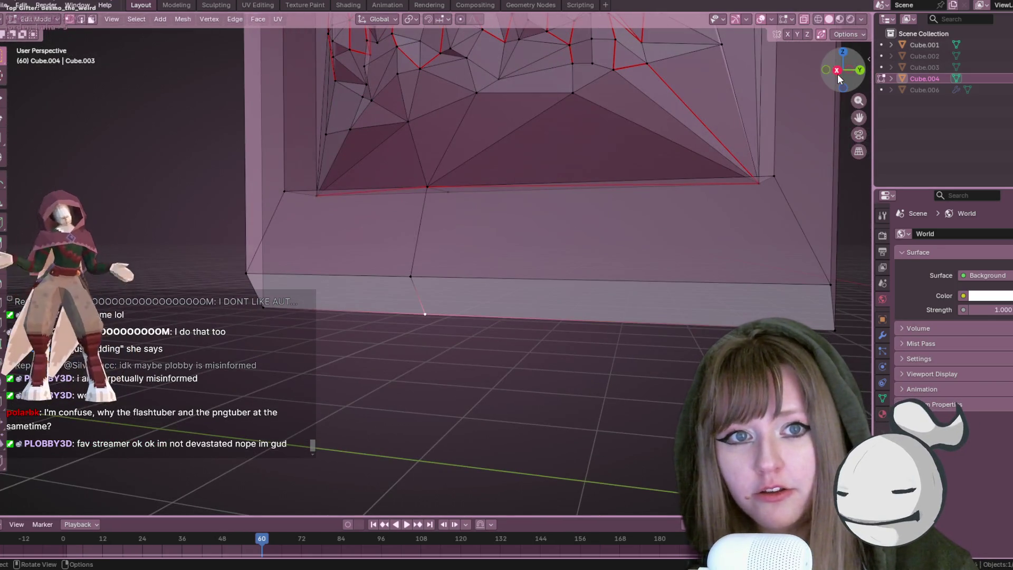
# In Right Orthographic view, slide the stray vertex into the recess's bottom corner
pyautogui.click(834, 68)
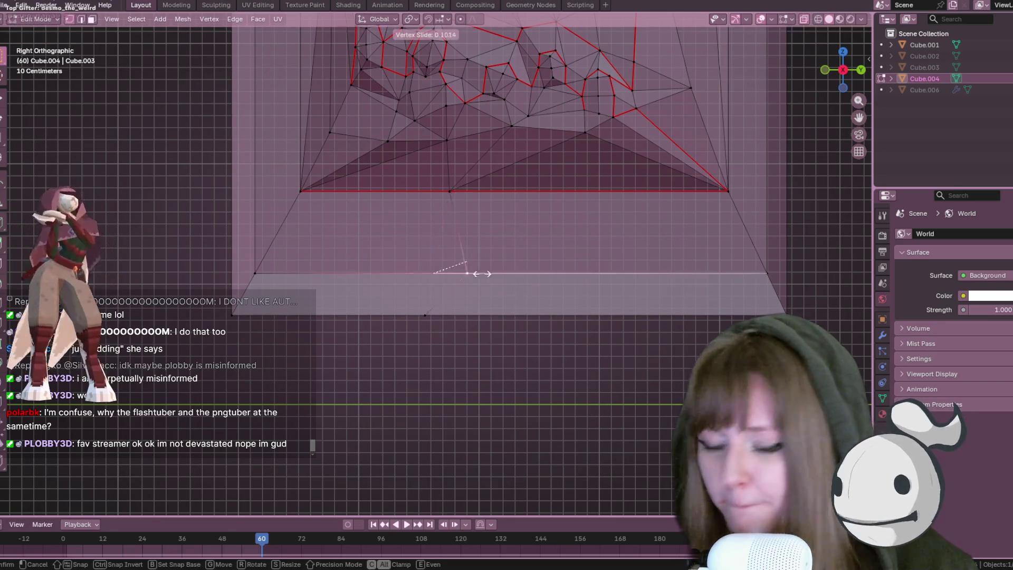
pyautogui.click(187, 260)
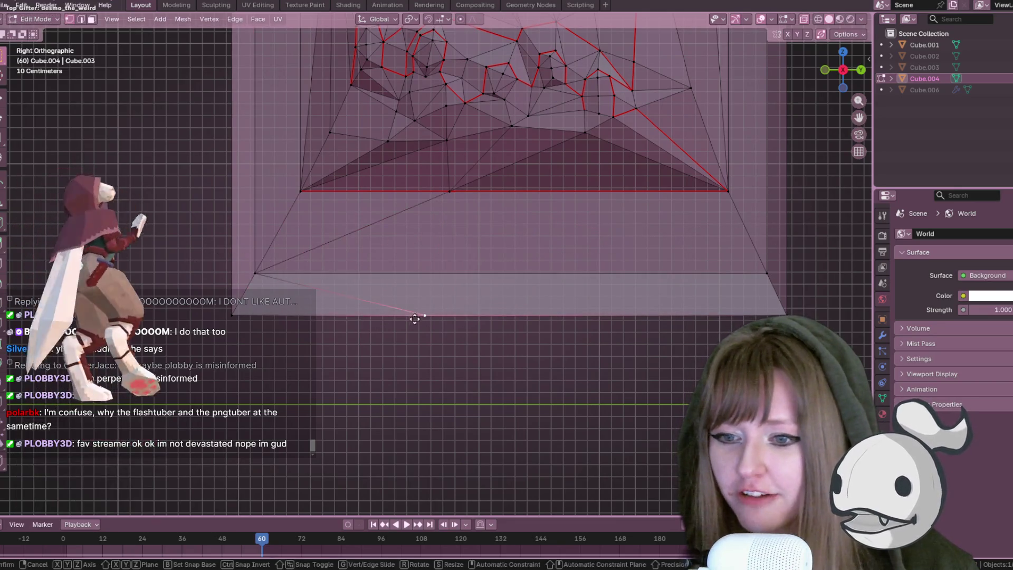
pyautogui.scroll(-3, 611, 164)
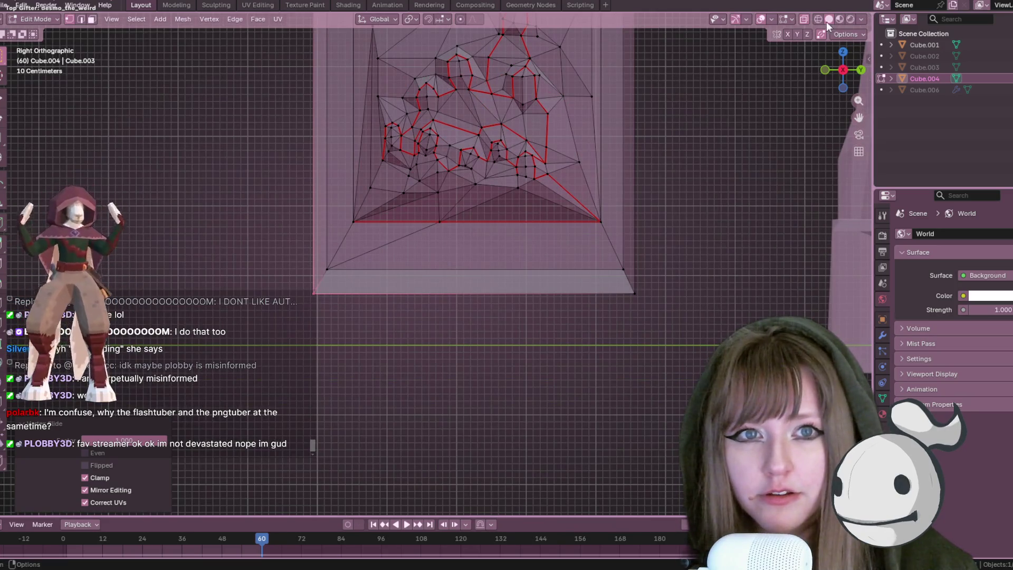
pyautogui.moveTo(686, 106)
pyautogui.mouseDown(button='middle')
pyautogui.moveTo(549, 142)
pyautogui.moveTo(639, 63)
pyautogui.moveTo(712, 102)
pyautogui.moveTo(584, 242)
pyautogui.moveTo(591, 231)
pyautogui.moveTo(586, 240)
pyautogui.moveTo(576, 148)
pyautogui.moveTo(581, 158)
pyautogui.mouseUp(button='middle')
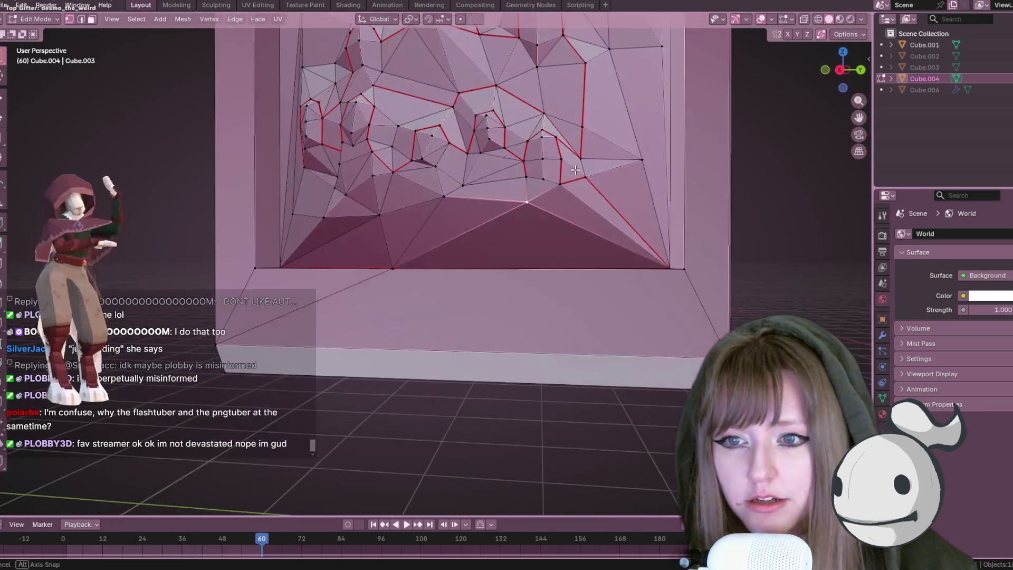
# Return to side orthographic view and move another frame vertex into place
pyautogui.moveTo(839, 80); pyautogui.dragTo(832, 67)
pyautogui.click(840, 63)
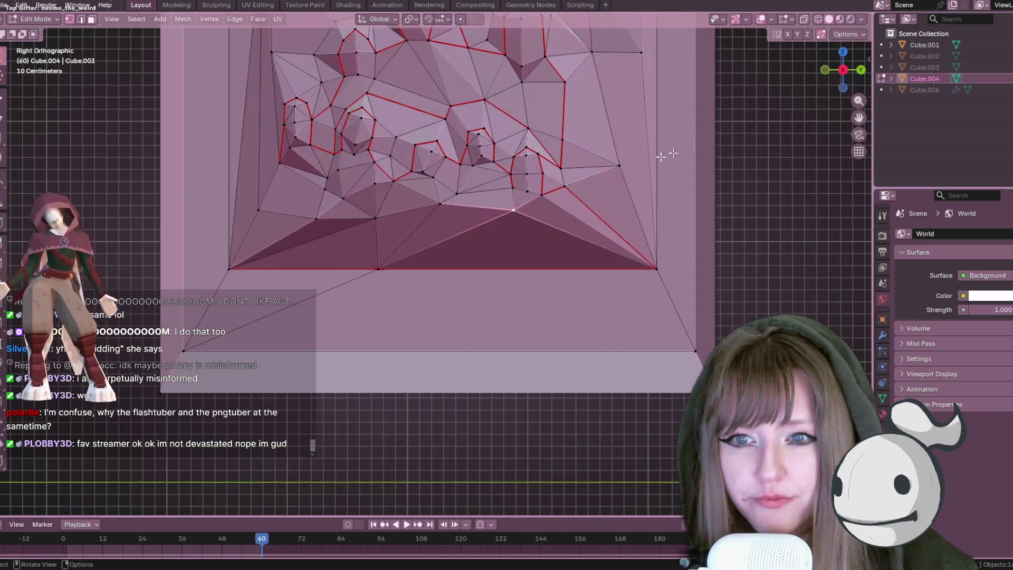
pyautogui.press('g')
pyautogui.click(526, 185)
pyautogui.scroll(2, 528, 187)
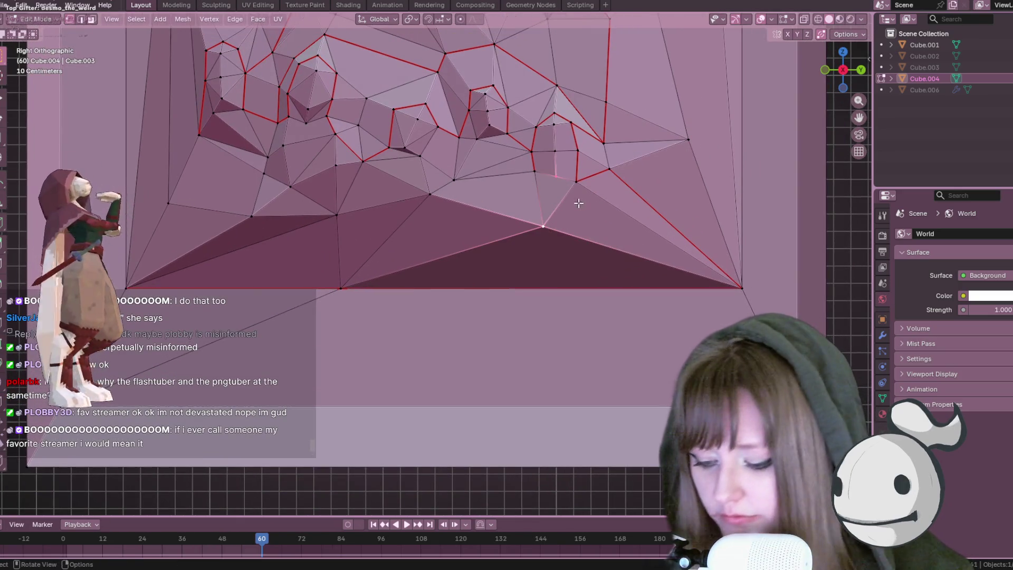
pyautogui.moveTo(594, 213)
pyautogui.mouseDown(button='middle')
pyautogui.moveTo(631, 229)
pyautogui.moveTo(639, 214)
pyautogui.mouseUp(button='middle')
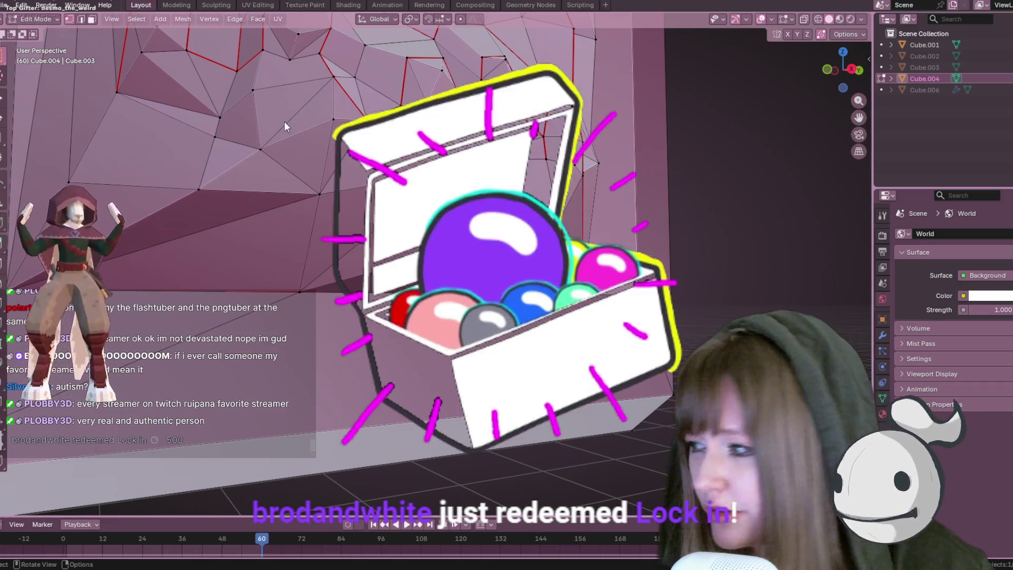
pyautogui.moveTo(682, 278)
pyautogui.mouseDown(button='middle')
pyautogui.moveTo(486, 134)
pyautogui.moveTo(548, 169)
pyautogui.moveTo(439, 178)
pyautogui.mouseUp(button='middle')
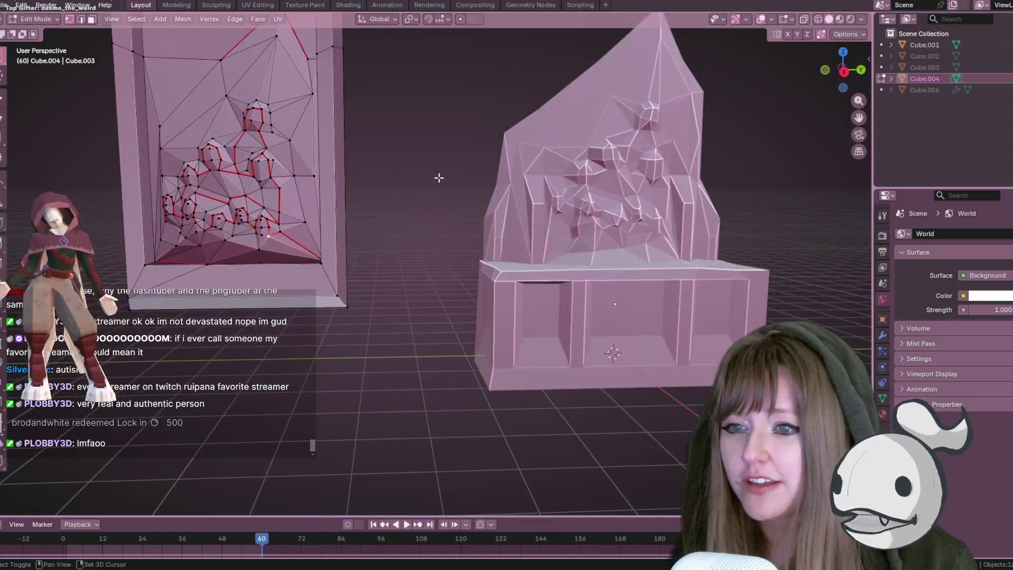
# Orbit around the frame and pedestal model, then switch to Bottom Orthographic view of the frame
pyautogui.scroll(-4, 658, 192)
pyautogui.moveTo(658, 192)
pyautogui.mouseDown(button='middle')
pyautogui.moveTo(628, 208)
pyautogui.moveTo(640, 219)
pyautogui.moveTo(635, 184)
pyautogui.moveTo(644, 206)
pyautogui.mouseUp(button='middle')
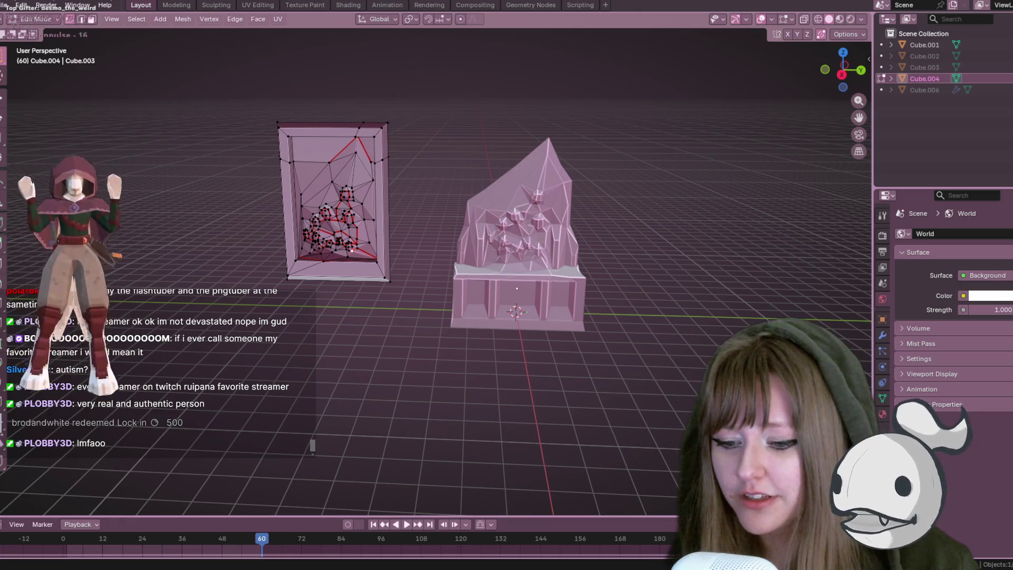
pyautogui.scroll(-2, 570, 262)
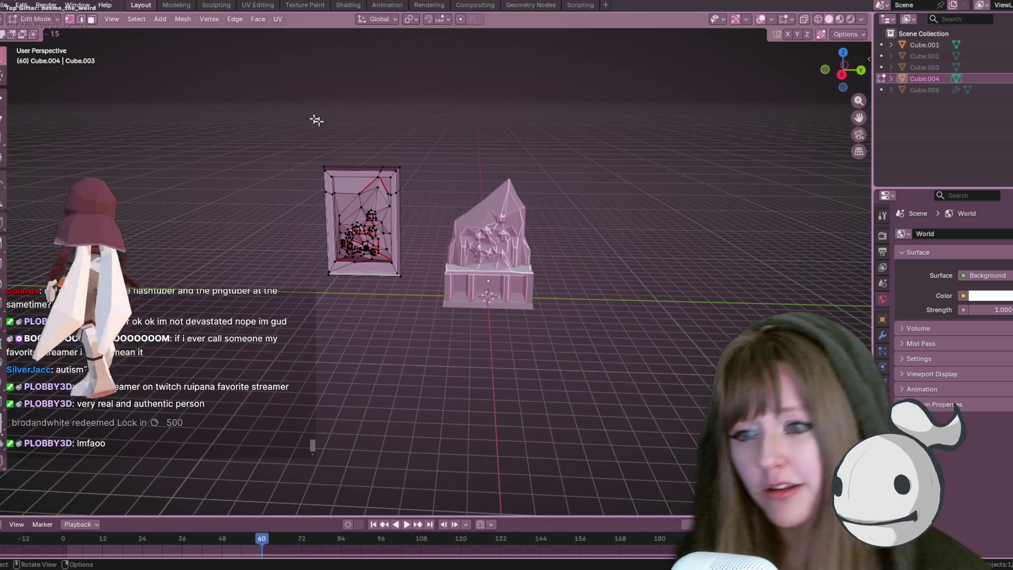
pyautogui.moveTo(429, 258)
pyautogui.mouseDown(button='middle')
pyautogui.moveTo(351, 248)
pyautogui.moveTo(477, 319)
pyautogui.moveTo(514, 310)
pyautogui.moveTo(338, 144)
pyautogui.moveTo(373, 140)
pyautogui.moveTo(5, 106)
pyautogui.mouseUp(button='middle')
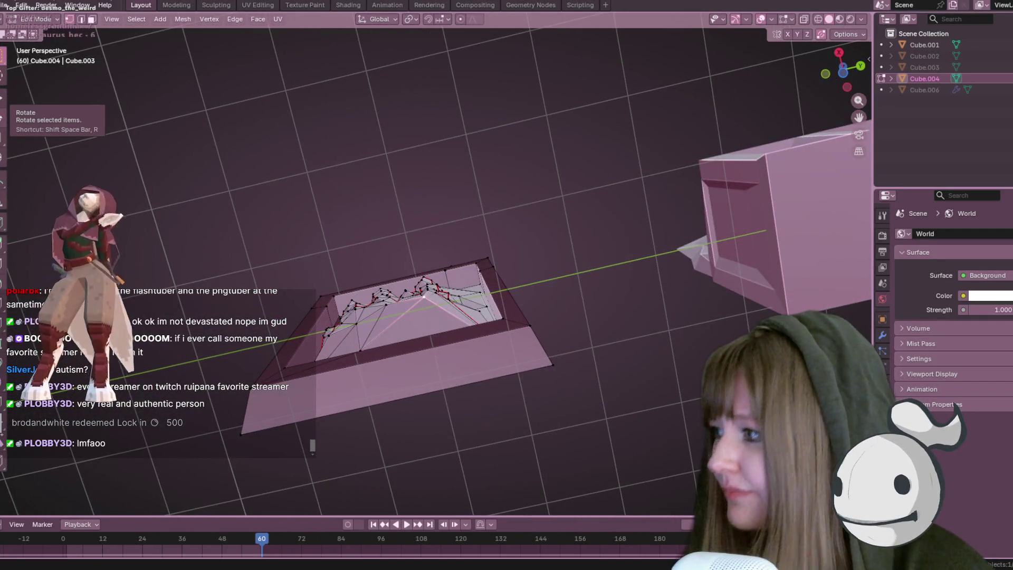
pyautogui.moveTo(512, 169)
pyautogui.mouseDown(button='middle')
pyautogui.moveTo(557, 221)
pyautogui.moveTo(581, 199)
pyautogui.mouseUp(button='middle')
pyautogui.click(852, 65)
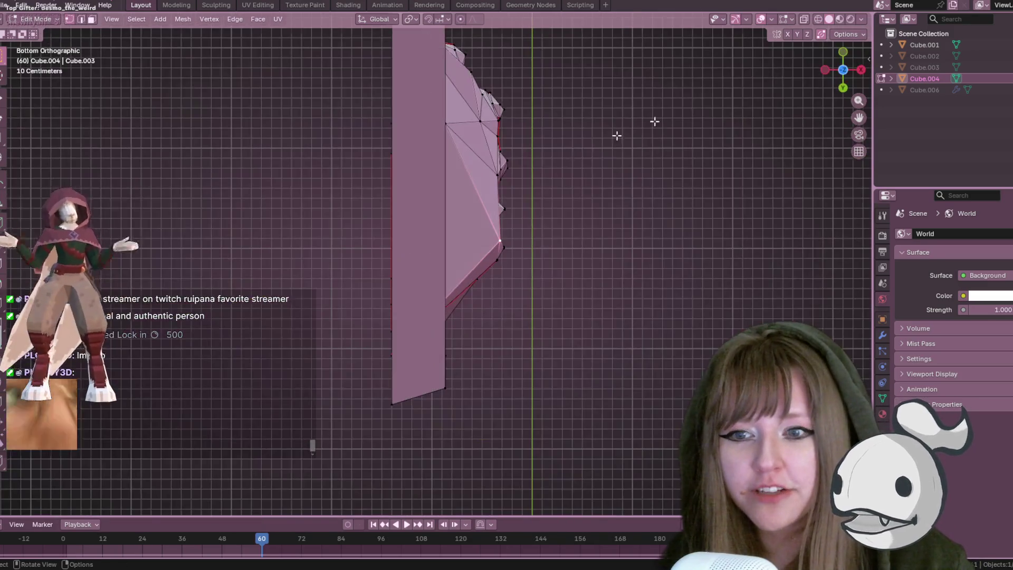
# Move three profile vertices, the first about 0.18 m along X
pyautogui.press('g')
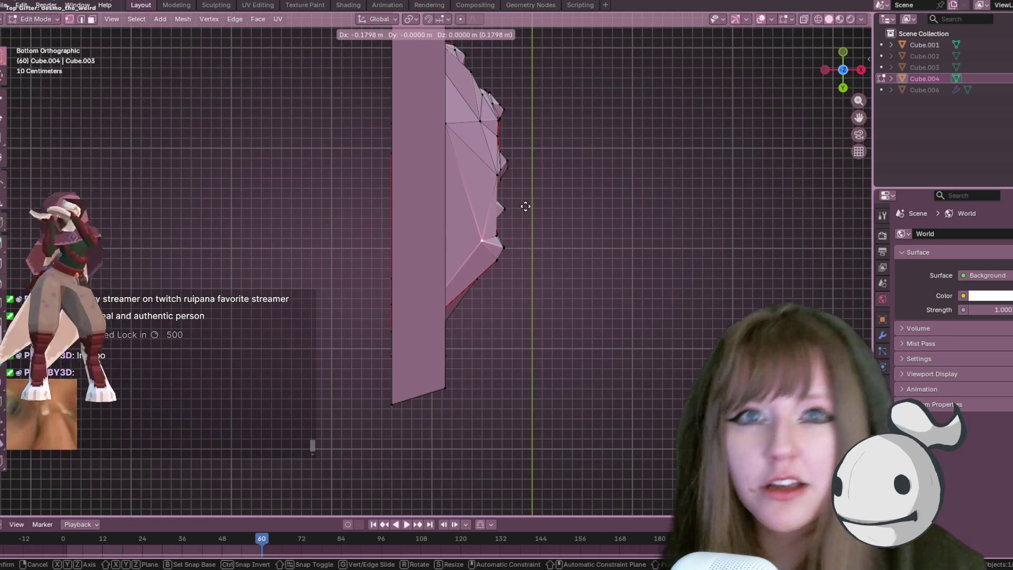
pyautogui.click(526, 206)
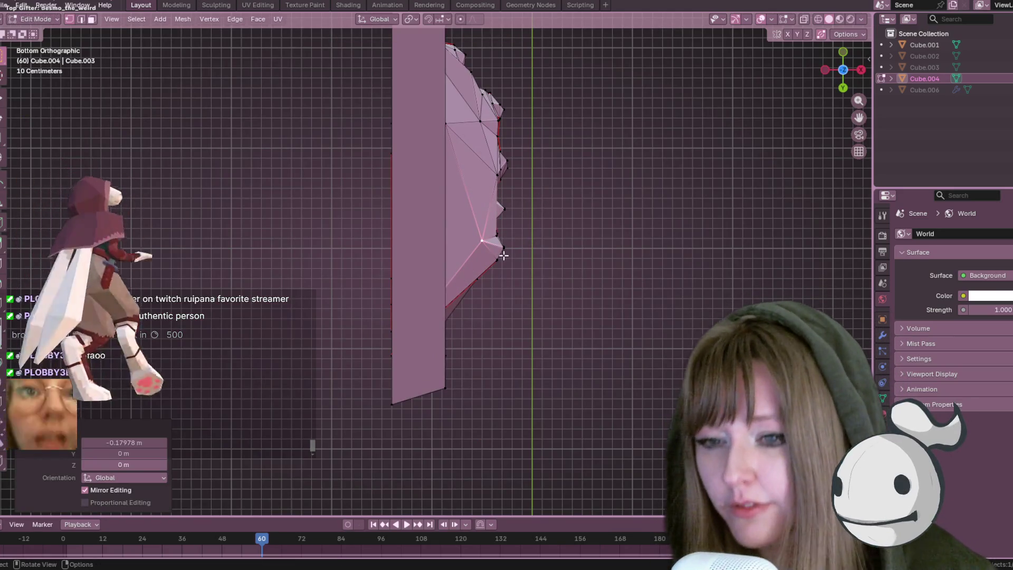
pyautogui.click(501, 267)
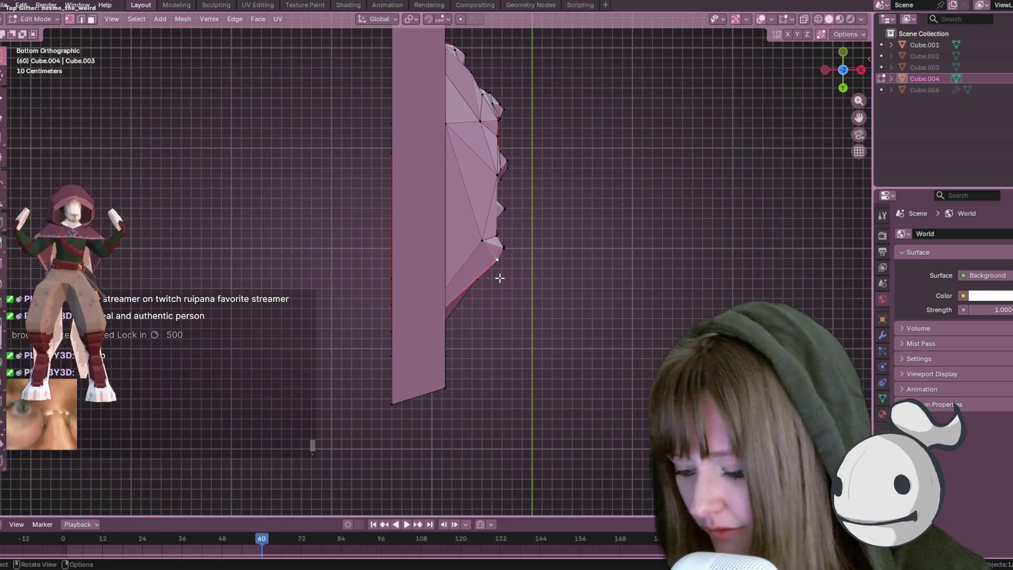
pyautogui.press('g')
pyautogui.click(486, 276)
pyautogui.click(479, 237)
pyautogui.press('g')
pyautogui.click(552, 164)
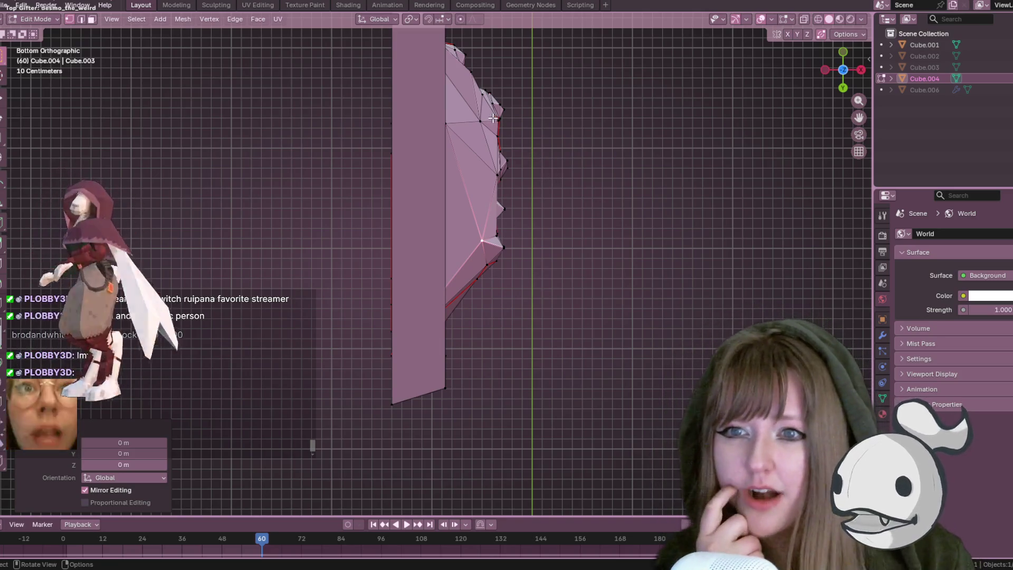
# Slide a profile vertex down its edge and nudge the vertex near the profile's top
pyautogui.click(478, 121)
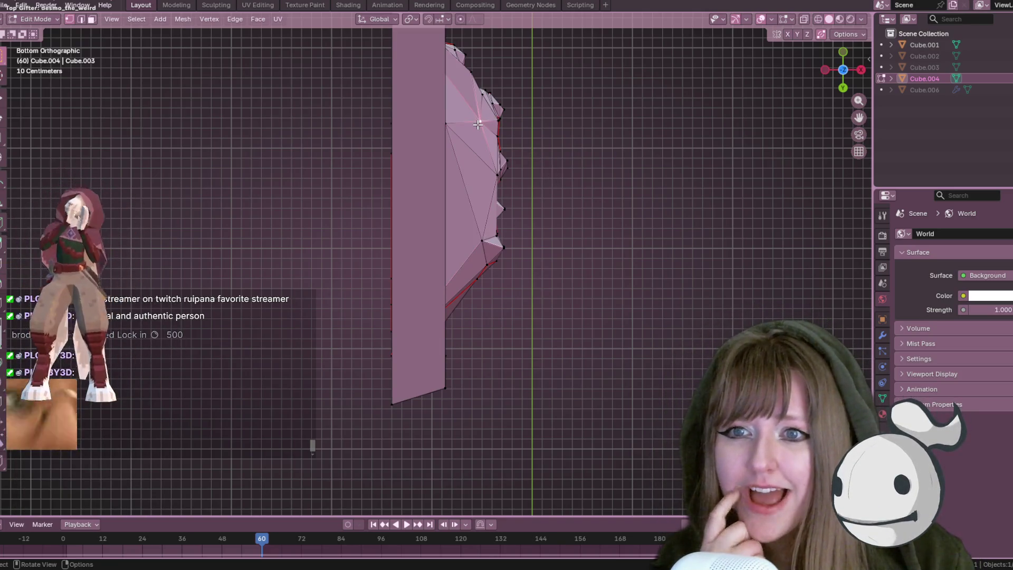
pyautogui.press('g')
pyautogui.press('g')
pyautogui.click(556, 141)
pyautogui.click(477, 77)
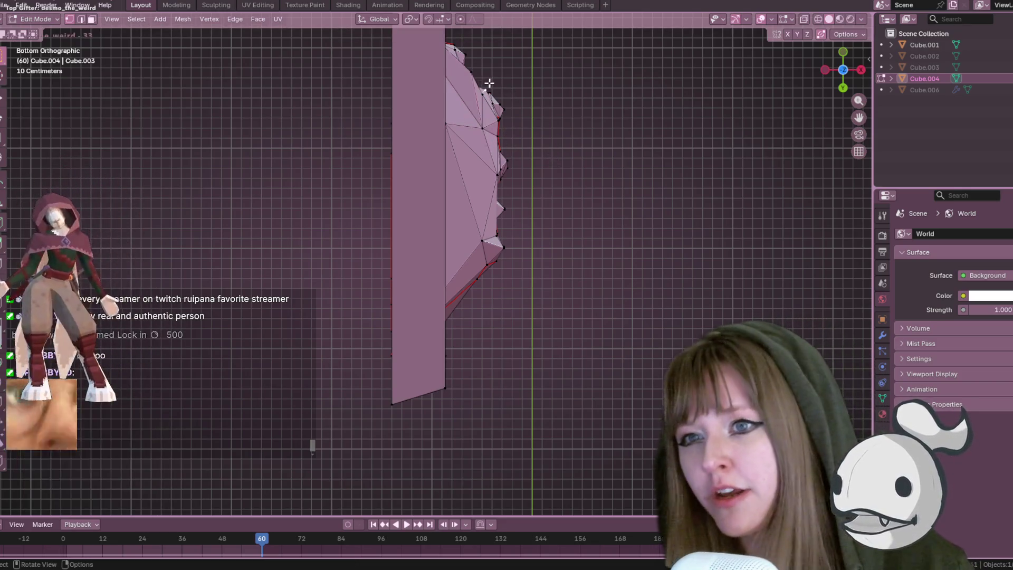
pyautogui.press('g')
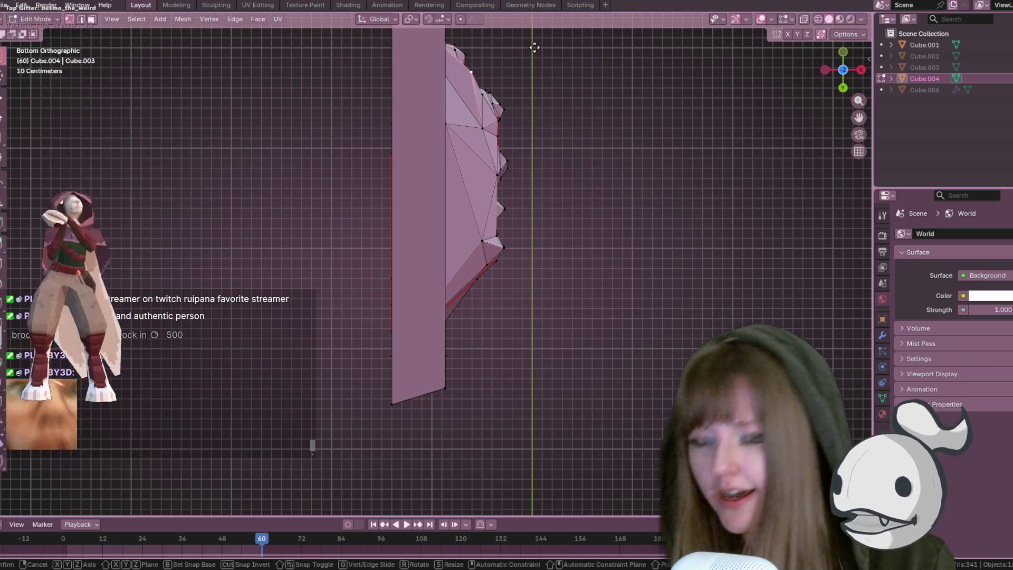
pyautogui.click(558, 59)
pyautogui.keyDown('shift'); pyautogui.moveTo(558, 59); pyautogui.dragTo(572, 118, button='middle'); pyautogui.keyUp('shift')
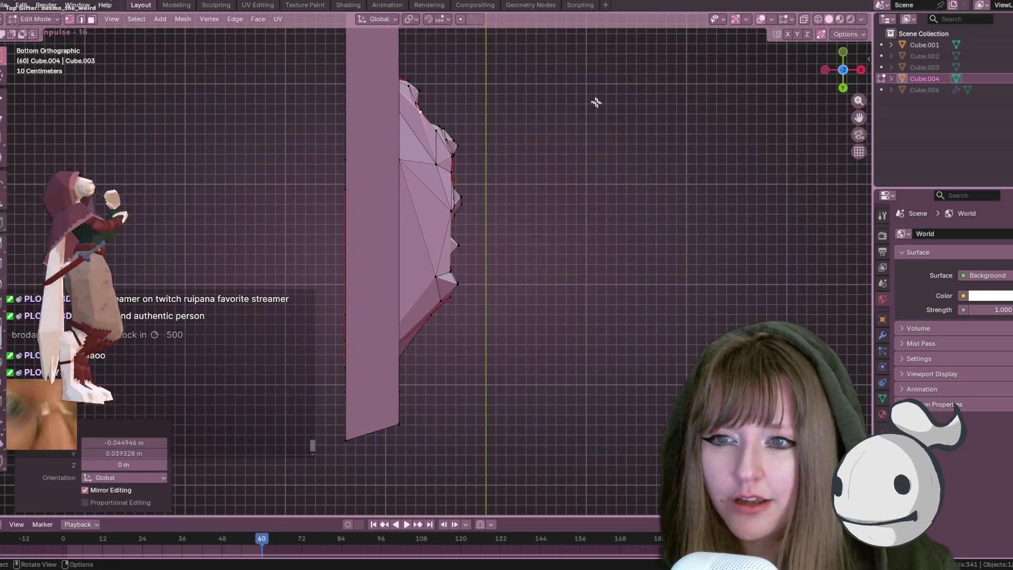
pyautogui.scroll(2, 584, 162)
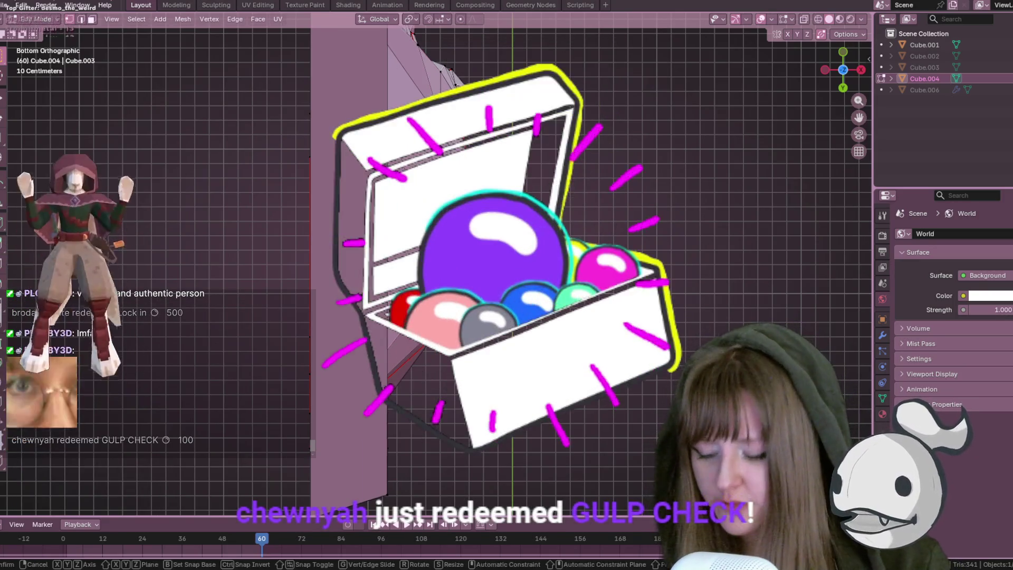
# Slide another vertex with Shift+V, then switch to side view and cancel a move
pyautogui.hotkey('shift', 'v')
pyautogui.click(594, 121)
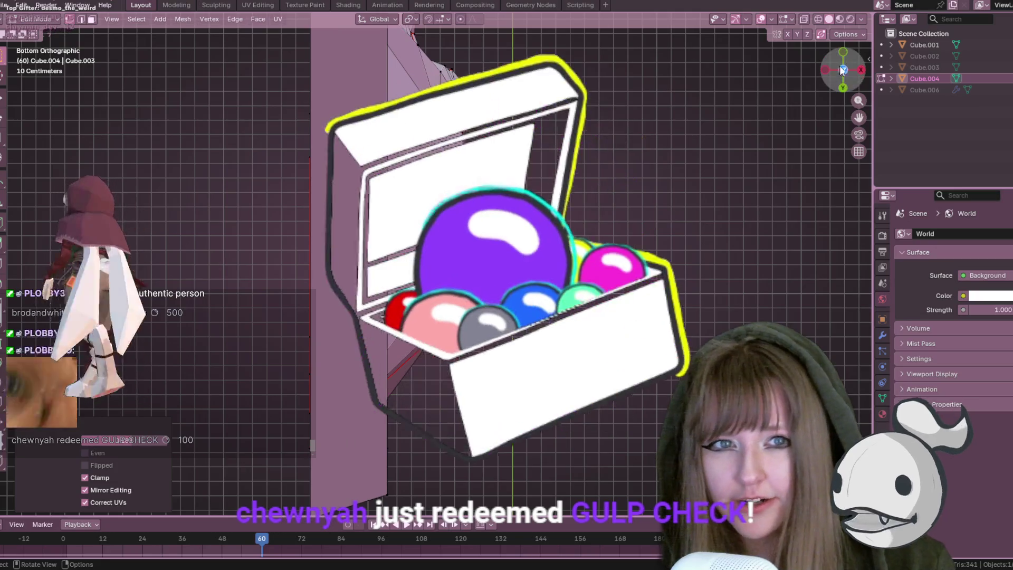
pyautogui.press('KP_3')
pyautogui.press('g')
pyautogui.scroll(2, 594, 120)
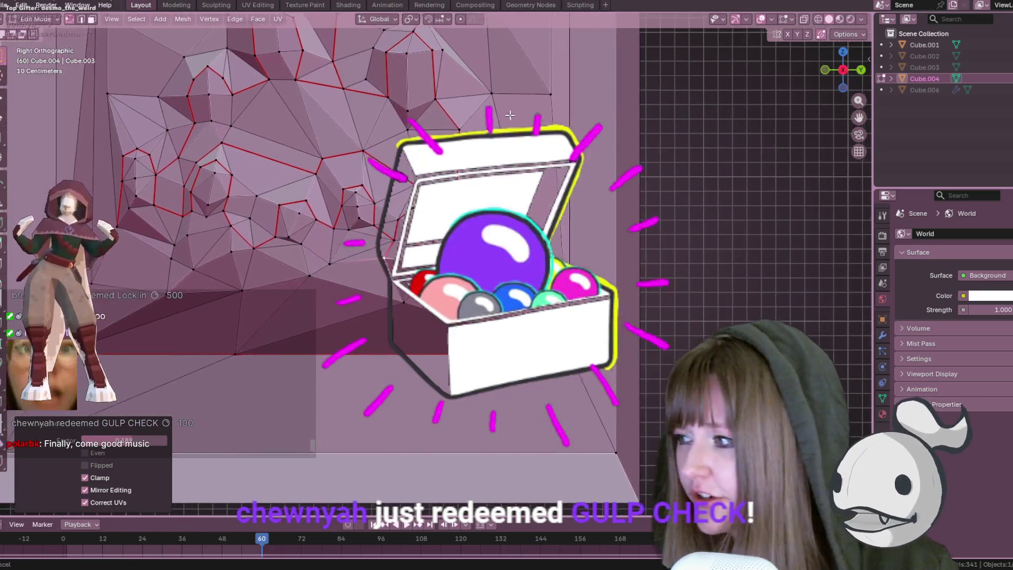
pyautogui.press('Escape')
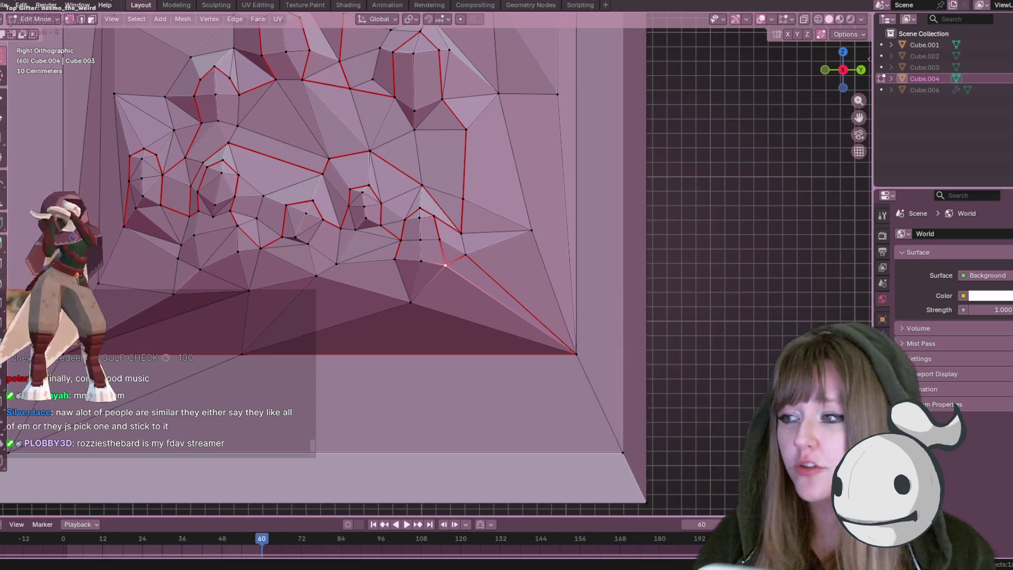
# Pick up a vertex in the middle of the crystal relief for moving
pyautogui.click(293, 201)
pyautogui.press('g')
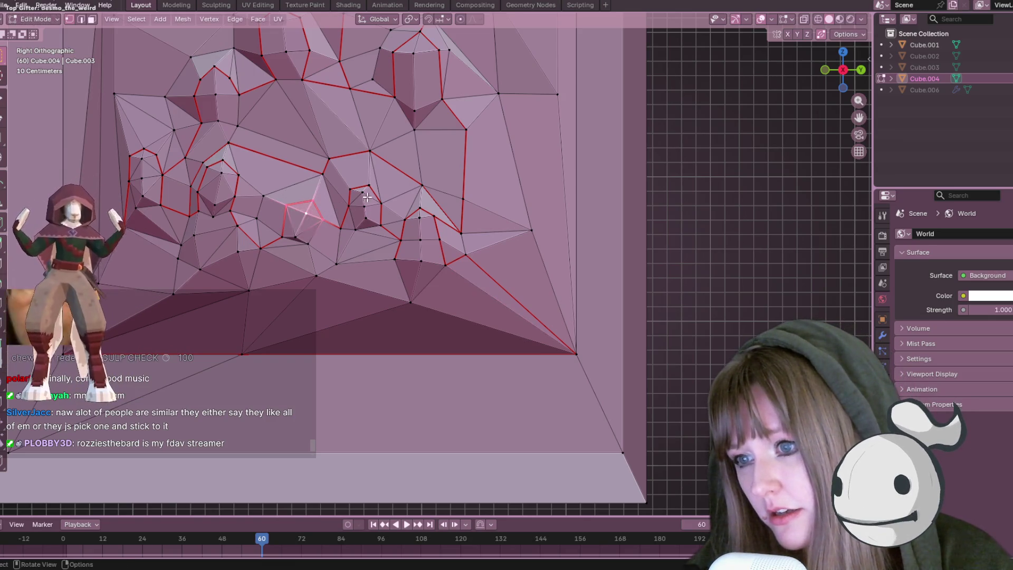
# Place the middle vertex, return to Object Mode and toggle wireframe then solid shading
pyautogui.click(377, 182)
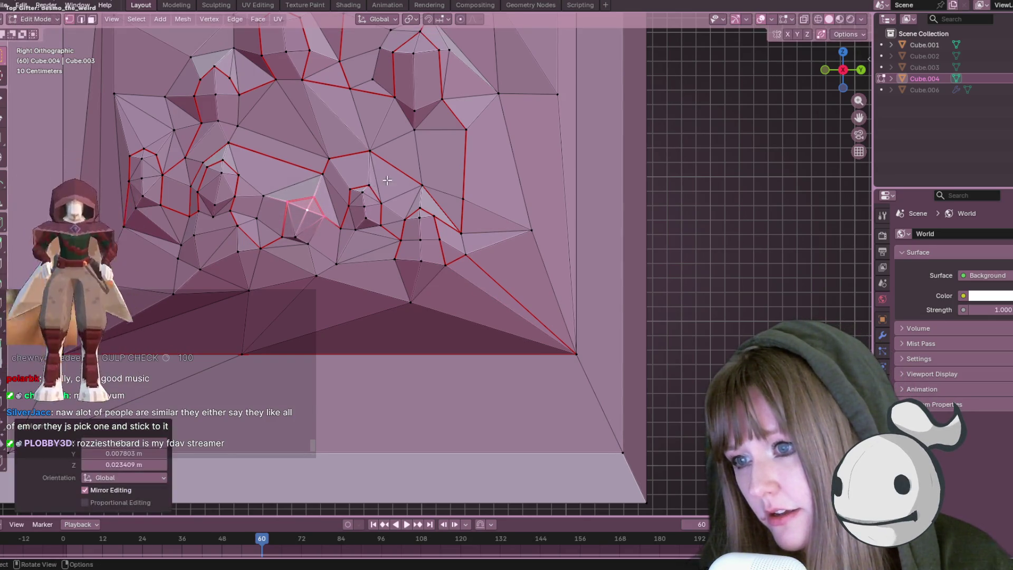
pyautogui.scroll(-5, 444, 194)
pyautogui.press('Tab')
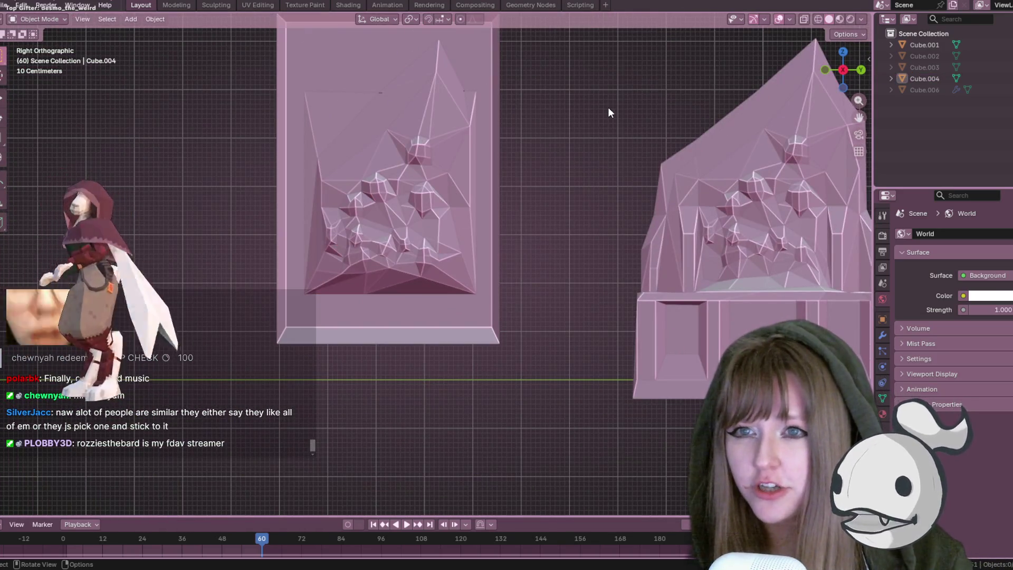
pyautogui.click(809, 15)
pyautogui.moveTo(618, 108); pyautogui.dragTo(649, 100, button='middle')
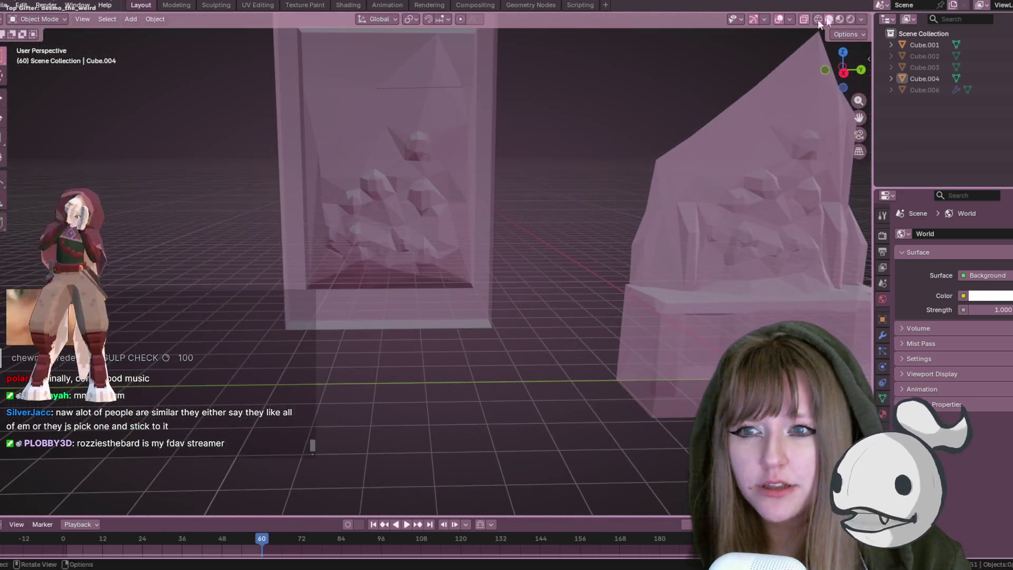
pyautogui.click(818, 20)
pyautogui.click(829, 19)
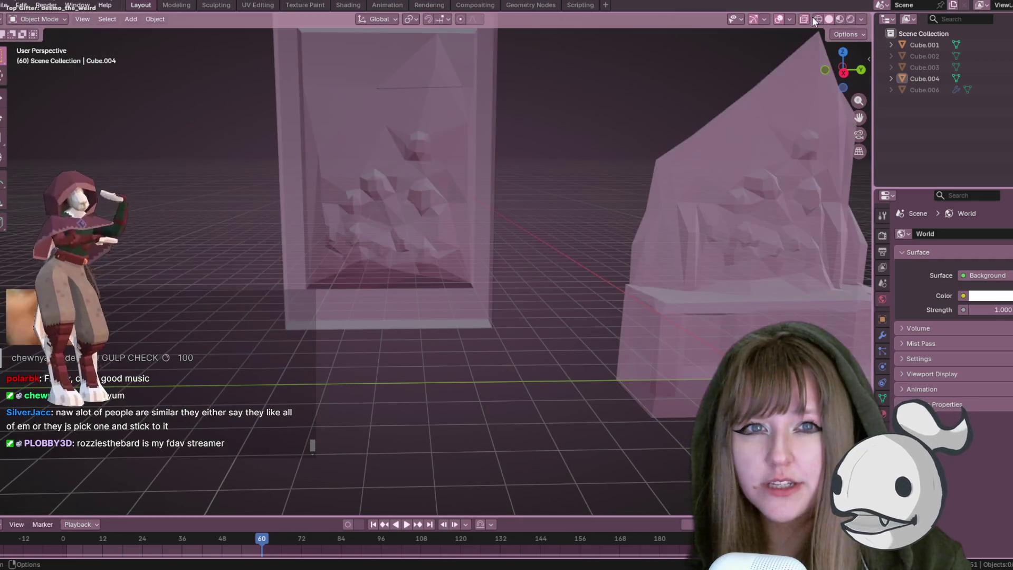
pyautogui.scroll(-3, 479, 59)
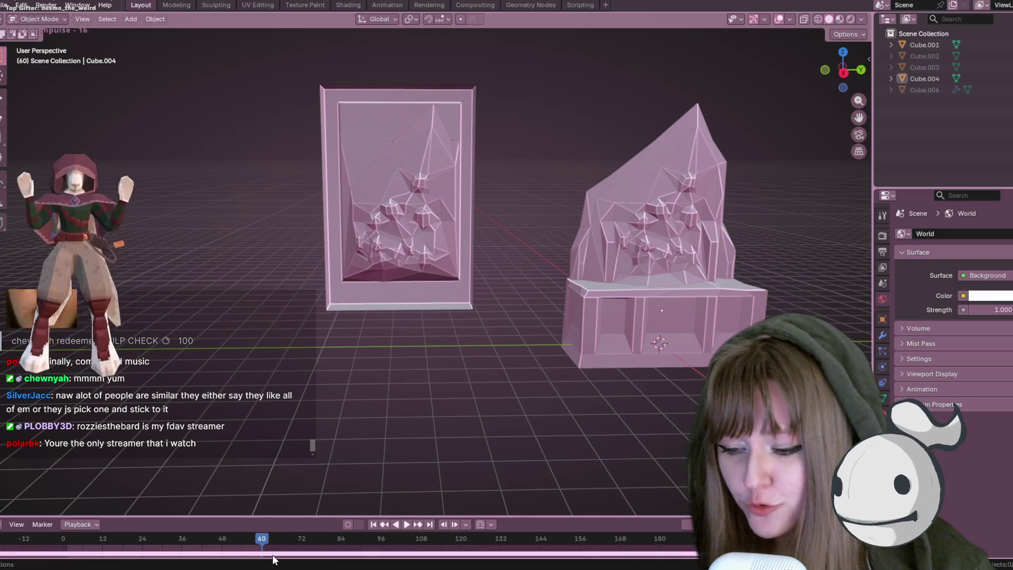
# Reframe both models and enter Edit Mode on the rectangular frame object
pyautogui.moveTo(272, 566)
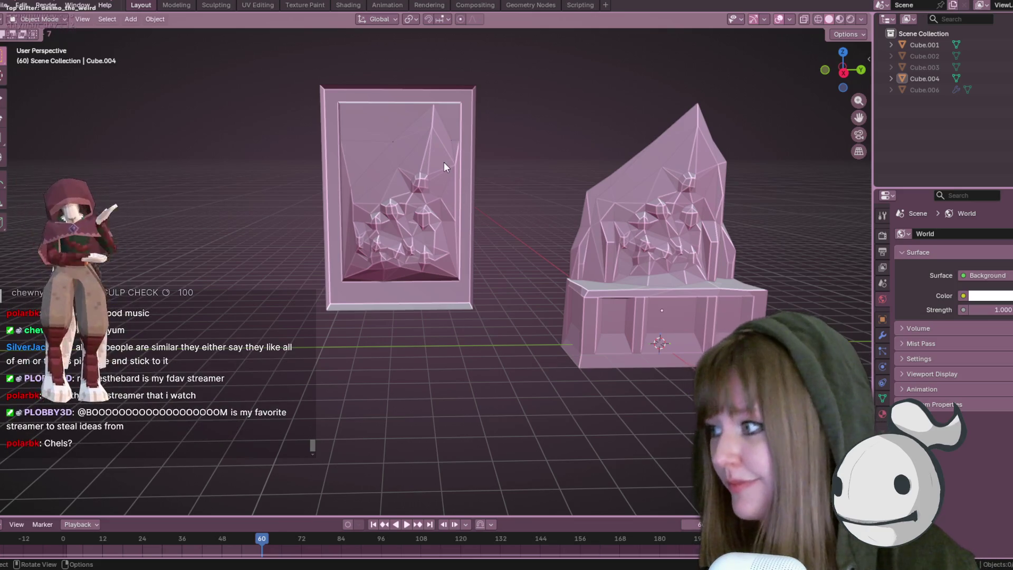
pyautogui.scroll(1, 446, 166)
pyautogui.keyDown('shift'); pyautogui.moveTo(454, 174); pyautogui.dragTo(483, 222, button='middle'); pyautogui.keyUp('shift')
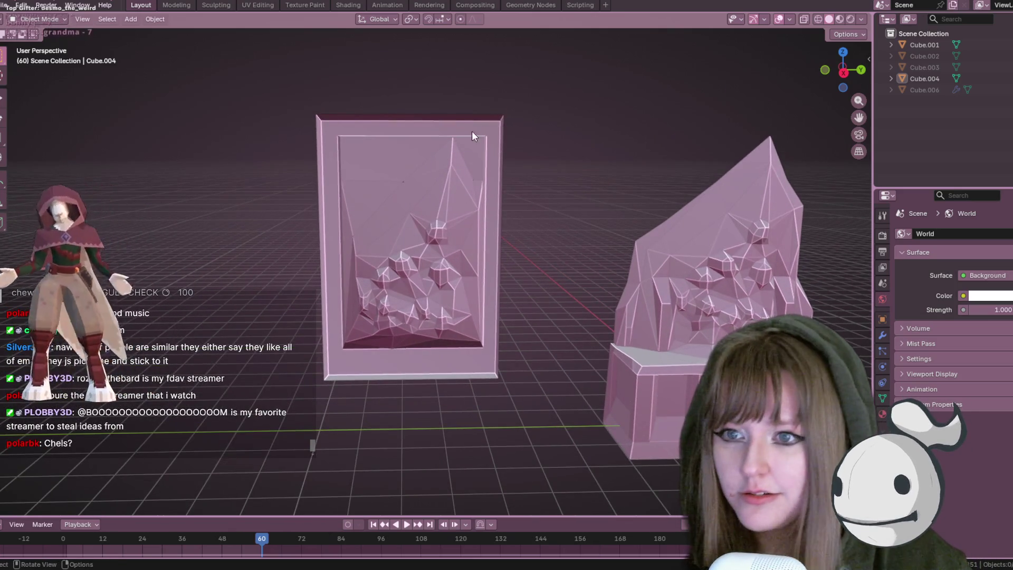
pyautogui.click(452, 117)
pyautogui.press('Tab')
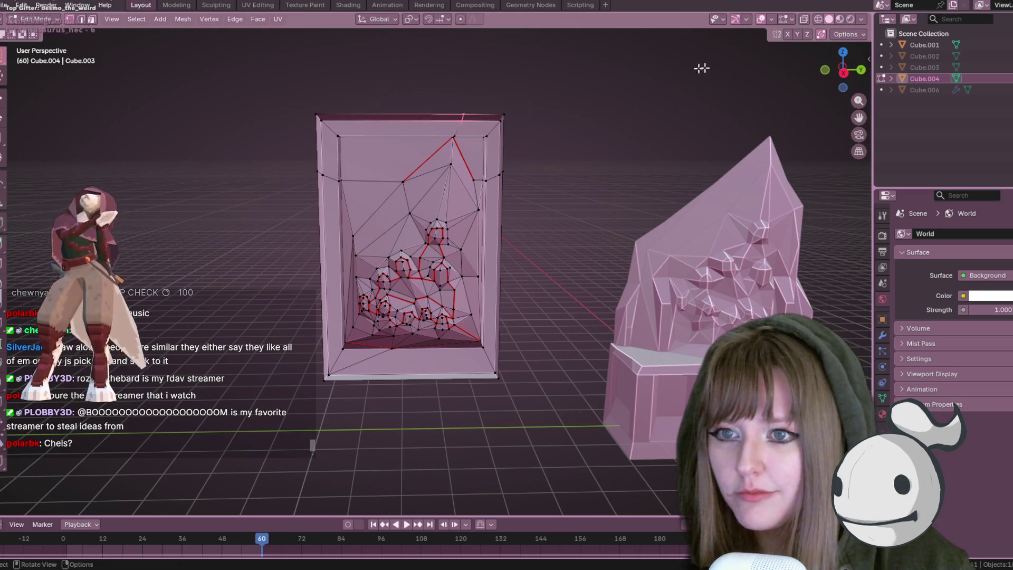
# Snap to the side view of the frame, hiding and then revealing the top faces
pyautogui.click(844, 71)
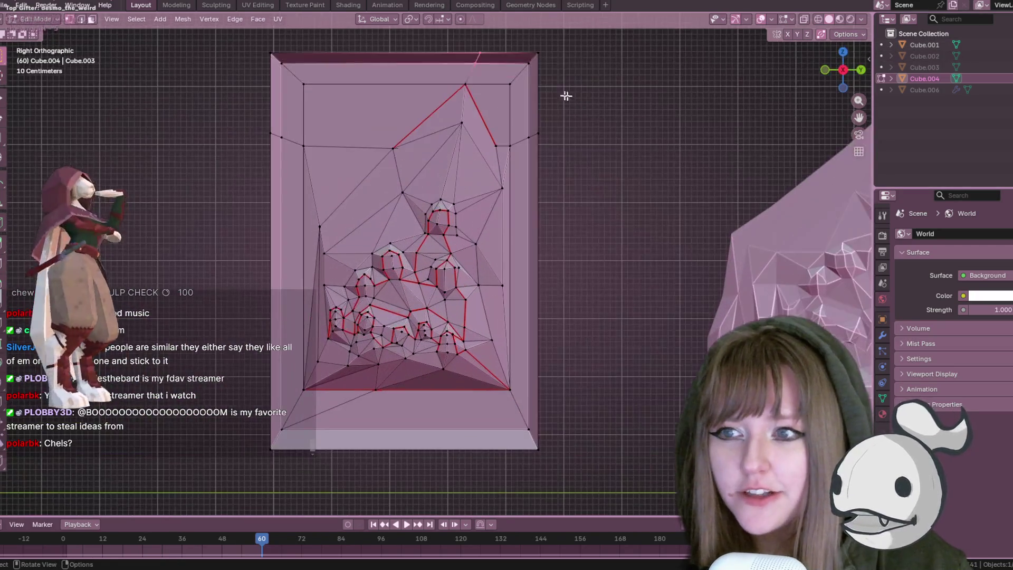
pyautogui.press('h')
pyautogui.hotkey('alt', 'h')
pyautogui.keyDown('shift'); pyautogui.moveTo(543, 82); pyautogui.dragTo(575, 113, button='middle'); pyautogui.keyUp('shift')
# Slide the frame's top edge, then its top vertex, along their edges
pyautogui.press('g')
pyautogui.press('g')
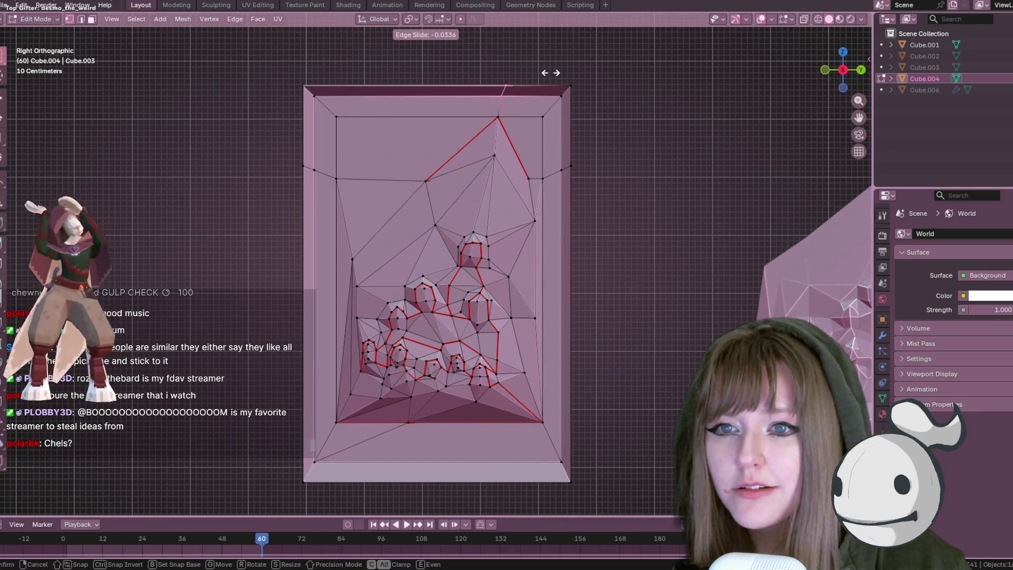
pyautogui.click(515, 74)
pyautogui.hotkey('shift', 'v')
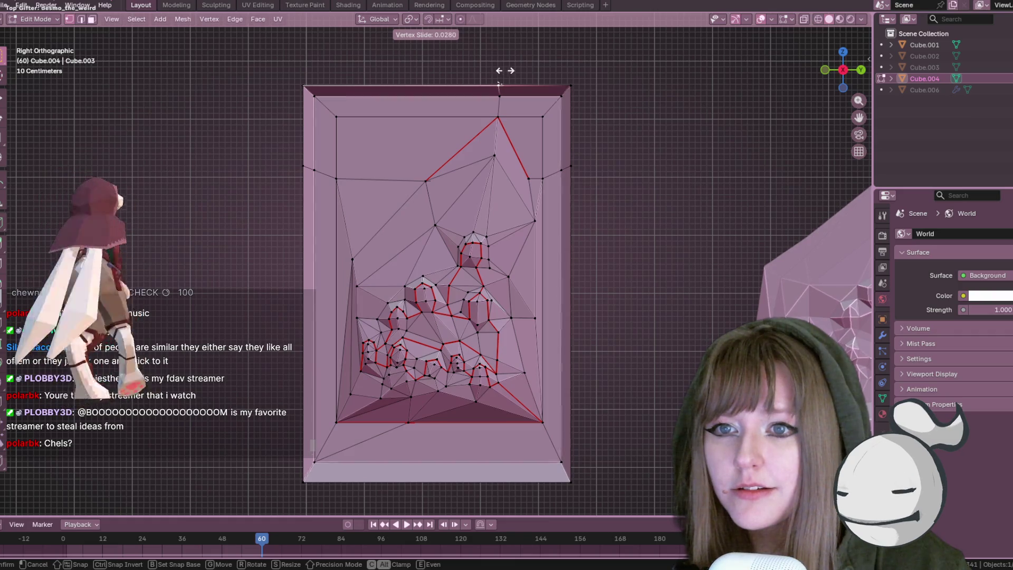
pyautogui.click(506, 70)
pyautogui.scroll(-1, 506, 63)
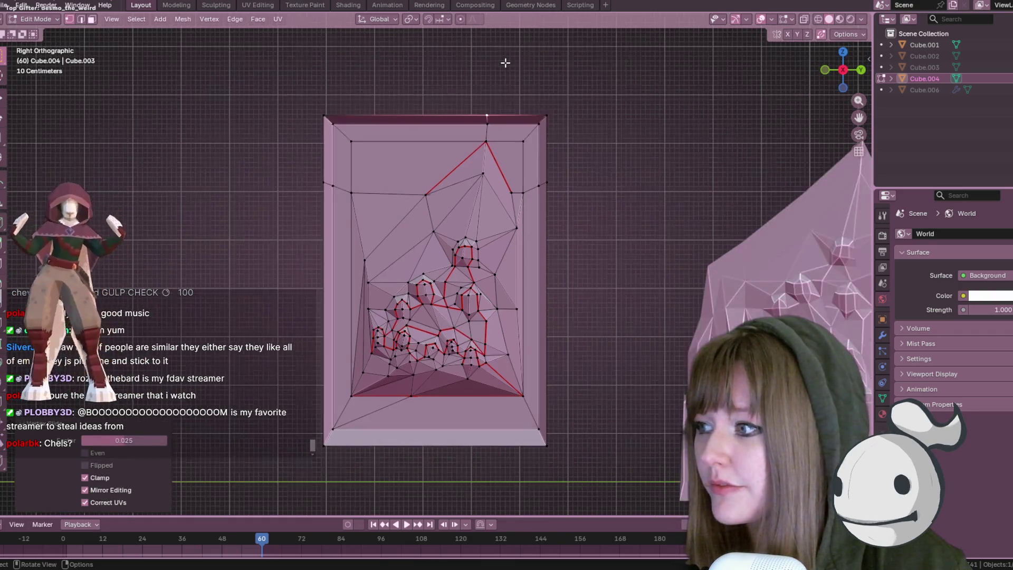
pyautogui.scroll(-1, 554, 156)
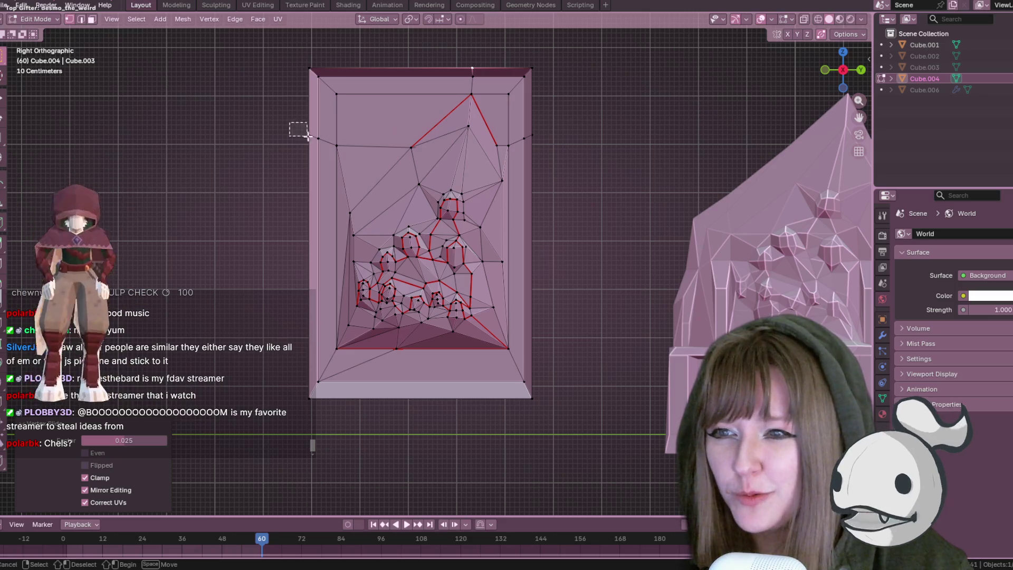
# Slide a vertex down the frame's left edge and check it from an angle
pyautogui.press('g')
pyautogui.press('g')
pyautogui.press('g')
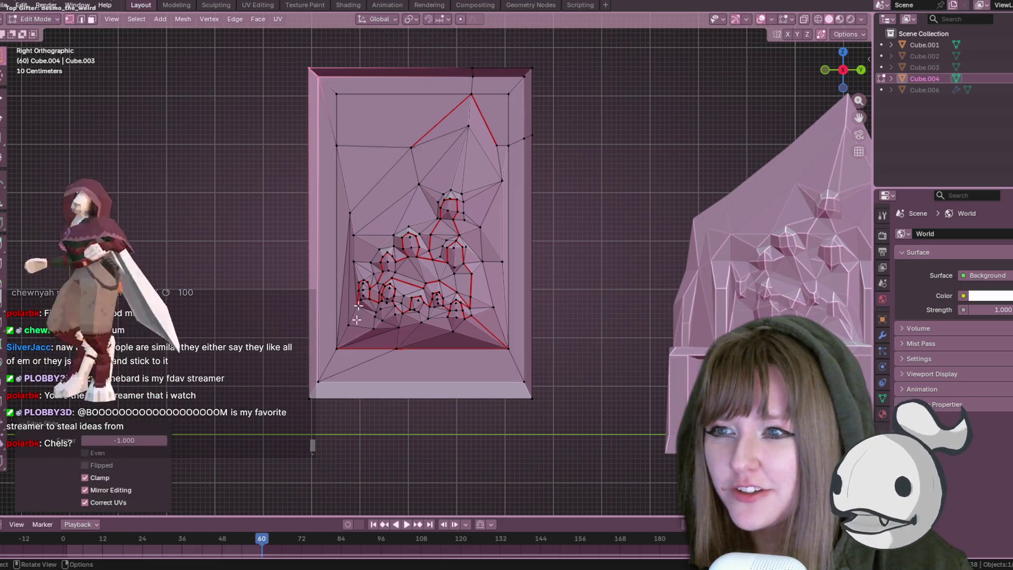
pyautogui.press('g')
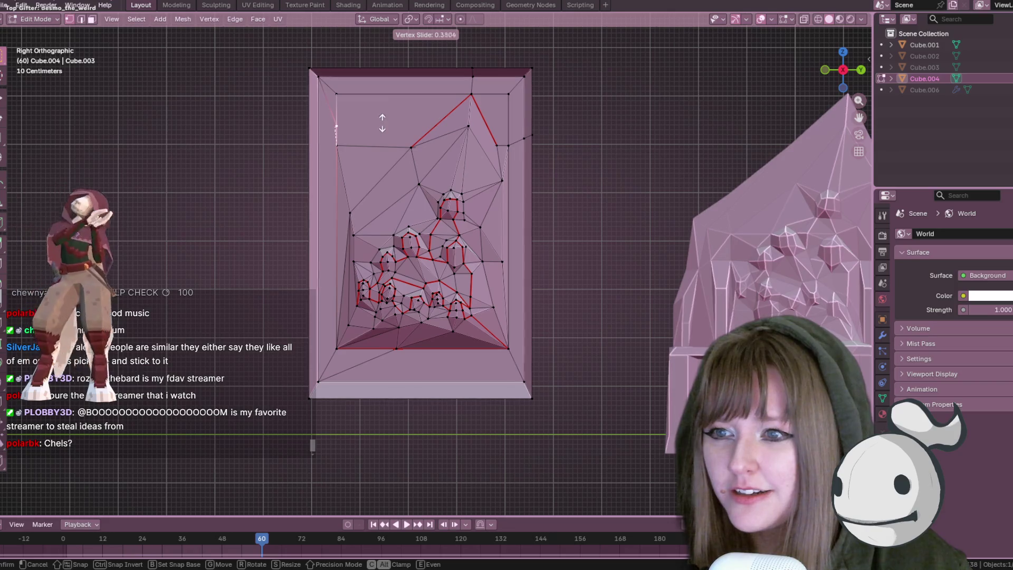
pyautogui.click(380, 141)
pyautogui.moveTo(380, 141)
pyautogui.mouseDown(button='middle')
pyautogui.moveTo(346, 145)
pyautogui.moveTo(380, 138)
pyautogui.moveTo(448, 192)
pyautogui.moveTo(444, 209)
pyautogui.moveTo(457, 226)
pyautogui.moveTo(476, 201)
pyautogui.moveTo(462, 222)
pyautogui.mouseUp(button='middle')
pyautogui.scroll(3, 405, 168)
# Nudge another vertex down-right, then move one vertex straight down along Z in side view
pyautogui.press('g')
pyautogui.press('g')
pyautogui.click(475, 80)
pyautogui.moveTo(475, 80)
pyautogui.mouseDown(button='middle')
pyautogui.moveTo(511, 135)
pyautogui.moveTo(491, 127)
pyautogui.moveTo(483, 118)
pyautogui.moveTo(523, 118)
pyautogui.mouseUp(button='middle')
pyautogui.press('g')
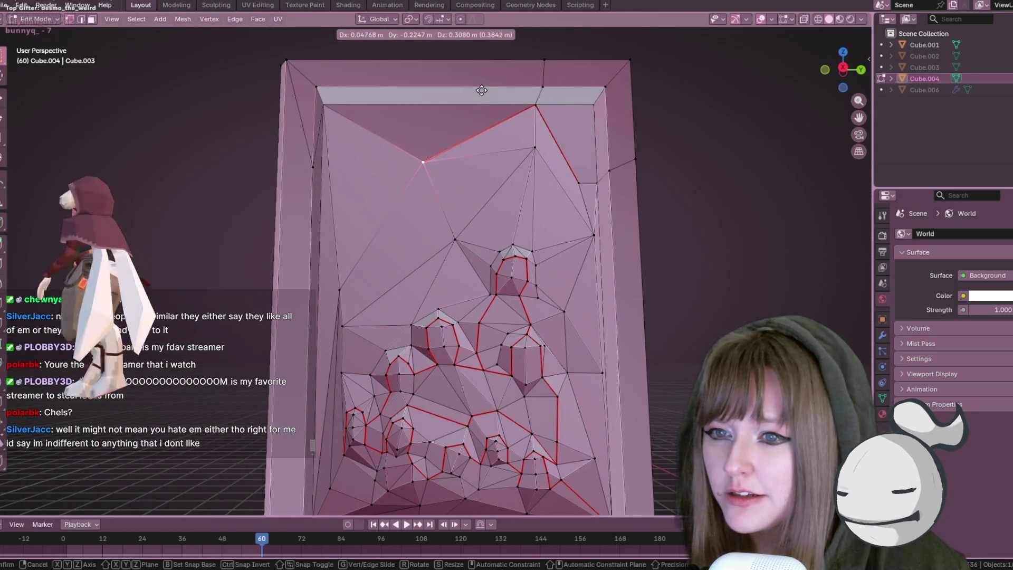
pyautogui.click(500, 114)
pyautogui.click(843, 72)
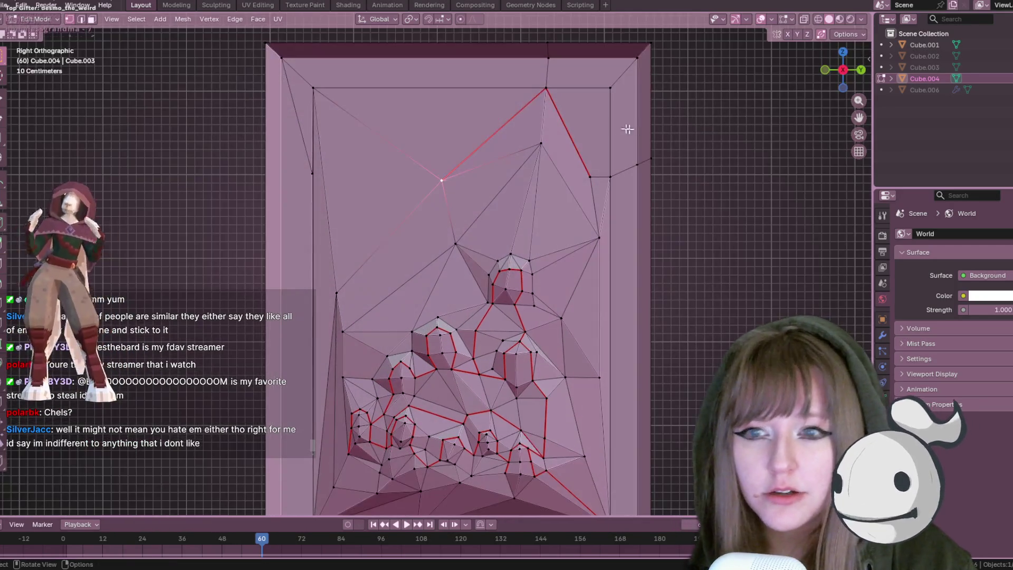
pyautogui.press('g')
pyautogui.press('z')
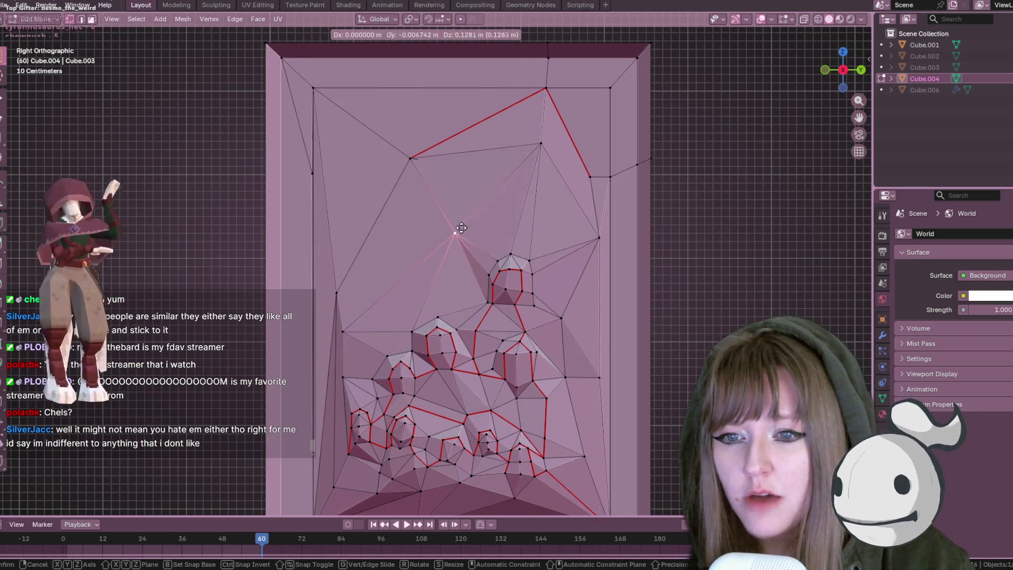
pyautogui.click(453, 229)
# Abandon a Y-locked vertex move, then slide a right-side vertex along its edge
pyautogui.click(497, 260)
pyautogui.press('g')
pyautogui.press('y')
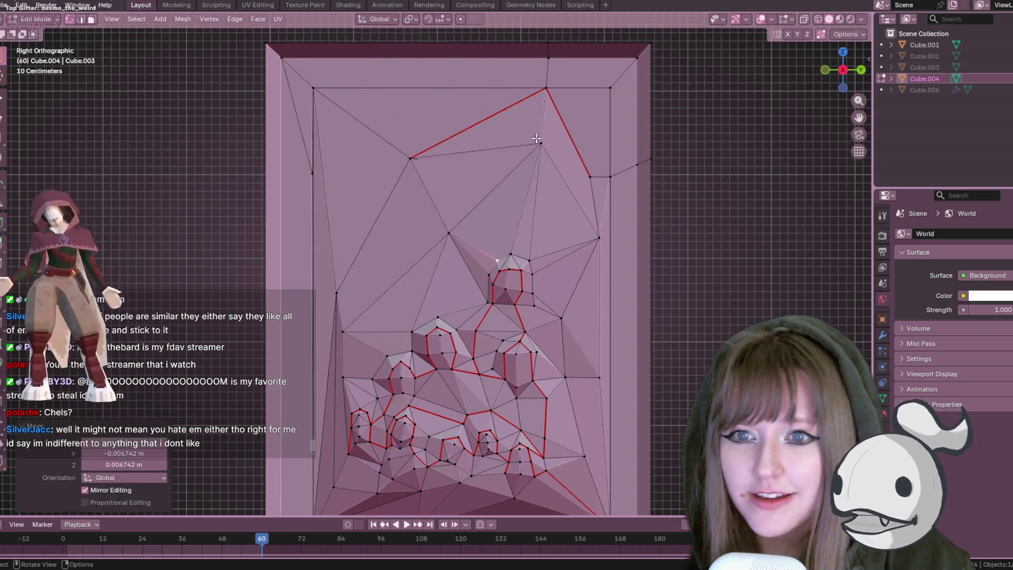
pyautogui.press('Escape')
pyautogui.click(598, 231)
pyautogui.moveTo(624, 229)
pyautogui.keyDown('shift'); pyautogui.mouseDown(button='middle')
pyautogui.moveTo(604, 190)
pyautogui.moveTo(549, 188)
pyautogui.mouseUp(button='middle'); pyautogui.keyUp('shift')
pyautogui.press('g')
pyautogui.press('g')
pyautogui.click(611, 181)
# Reposition three vertices beside and below the crystal cluster
pyautogui.click(518, 297)
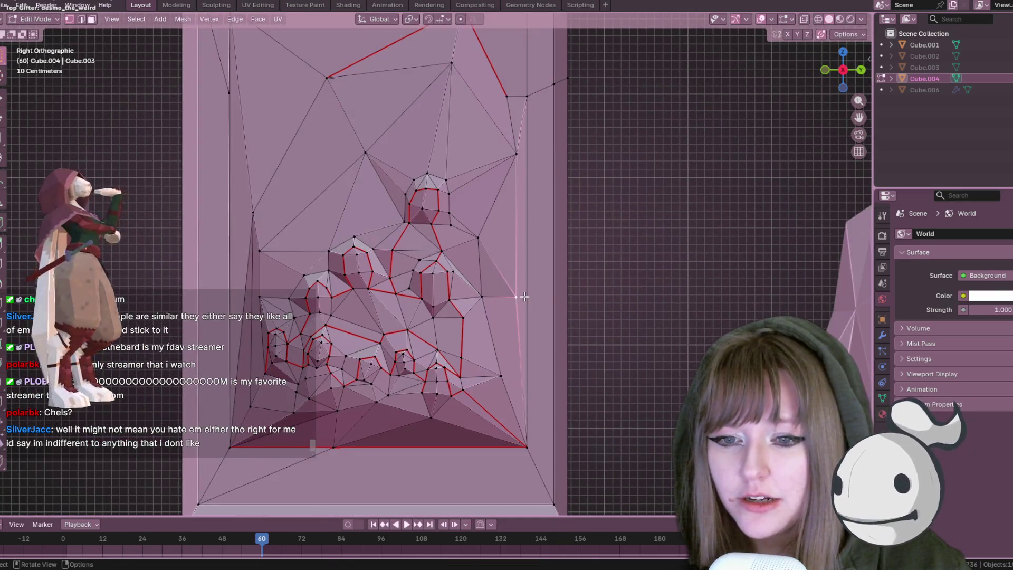
pyautogui.press('g')
pyautogui.click(521, 289)
pyautogui.click(516, 378)
pyautogui.press('g')
pyautogui.click(497, 358)
pyautogui.click(481, 296)
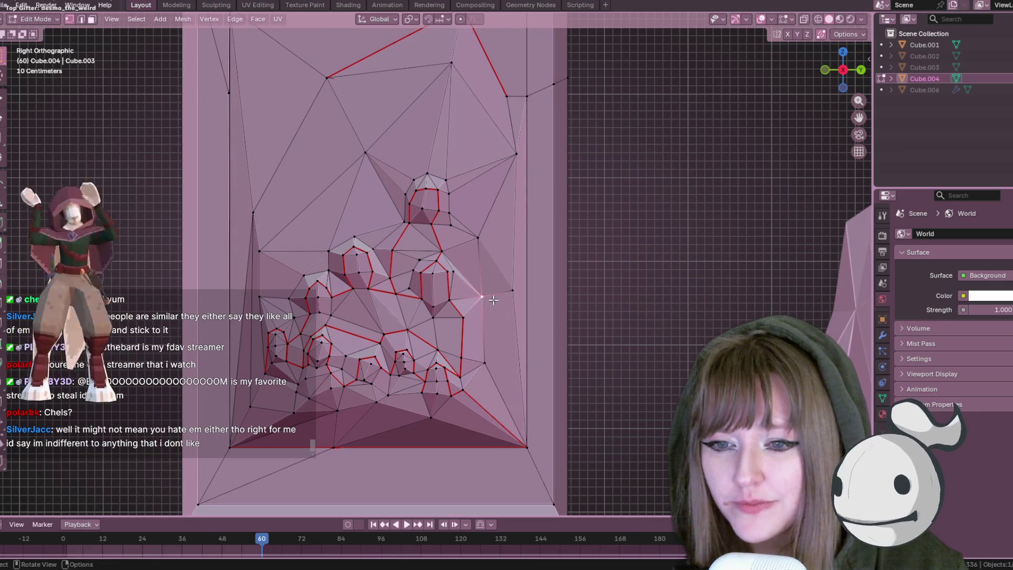
pyautogui.keyDown('shift'); pyautogui.moveTo(482, 242); pyautogui.dragTo(483, 231, button='middle'); pyautogui.keyUp('shift')
pyautogui.moveTo(480, 226); pyautogui.dragTo(469, 233)
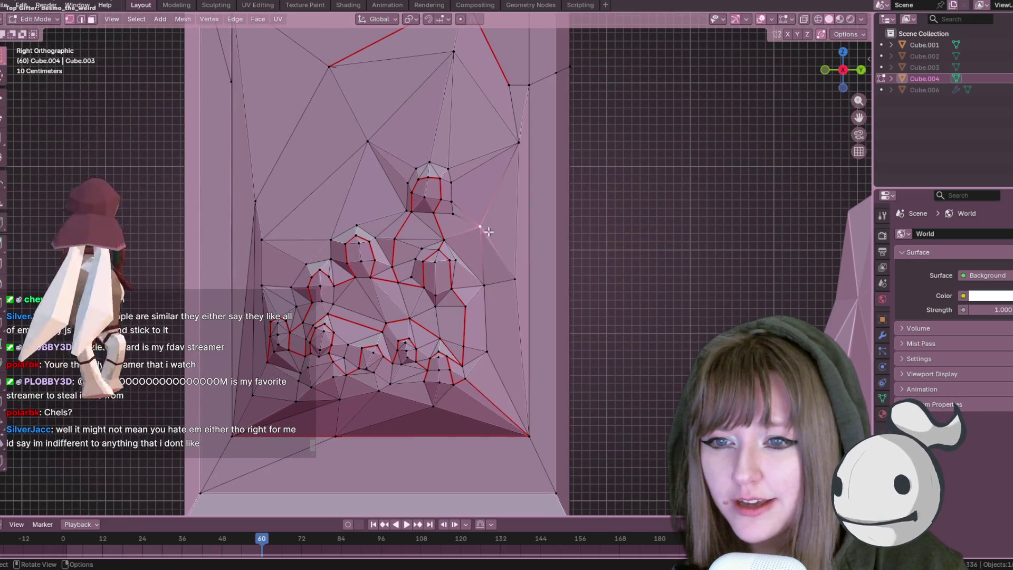
# Lower a vertex near the top crystal and recentre the view on the cluster
pyautogui.click(452, 201)
pyautogui.press('g')
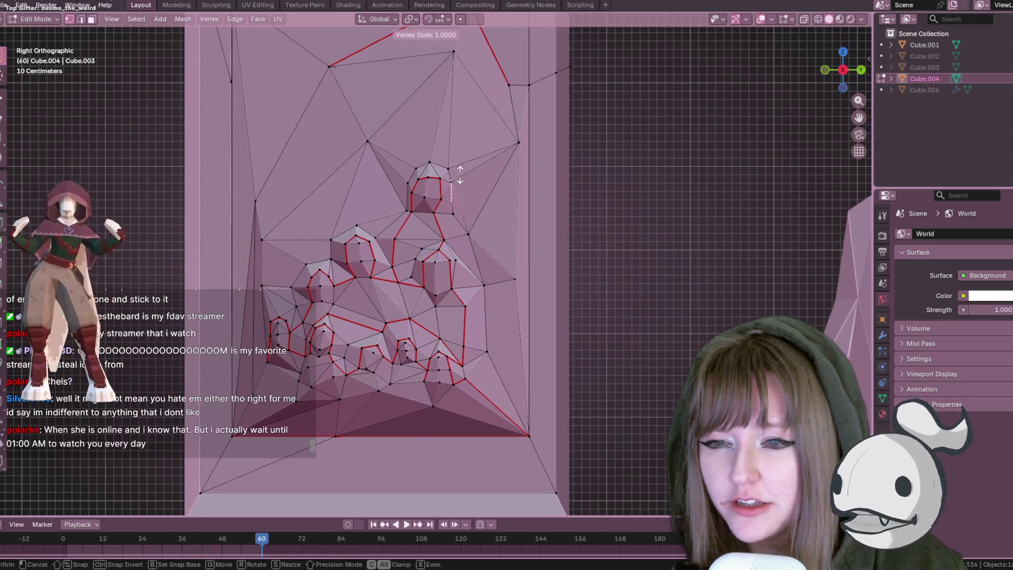
pyautogui.scroll(1, 461, 211)
pyautogui.click(486, 228)
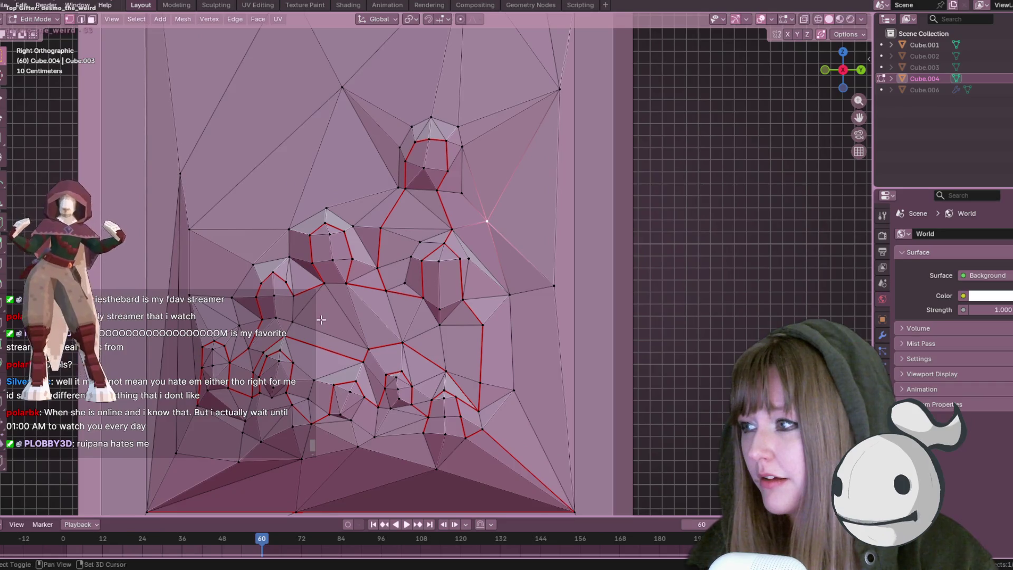
pyautogui.scroll(2, 429, 276)
pyautogui.moveTo(430, 276)
pyautogui.keyDown('shift'); pyautogui.mouseDown(button='middle')
pyautogui.moveTo(376, 320)
pyautogui.moveTo(343, 315)
pyautogui.mouseUp(button='middle'); pyautogui.keyUp('shift')
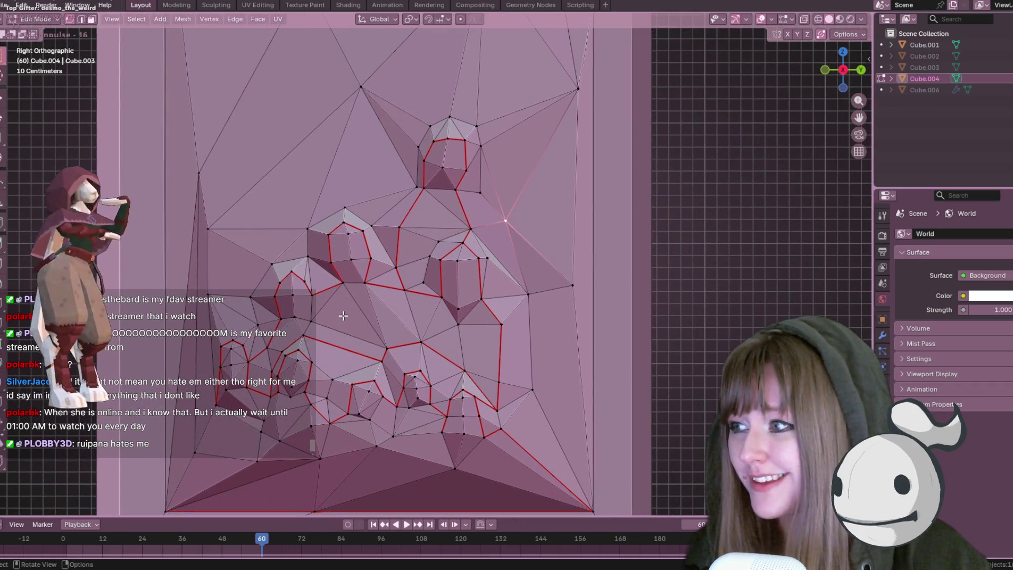
pyautogui.scroll(-2, 348, 156)
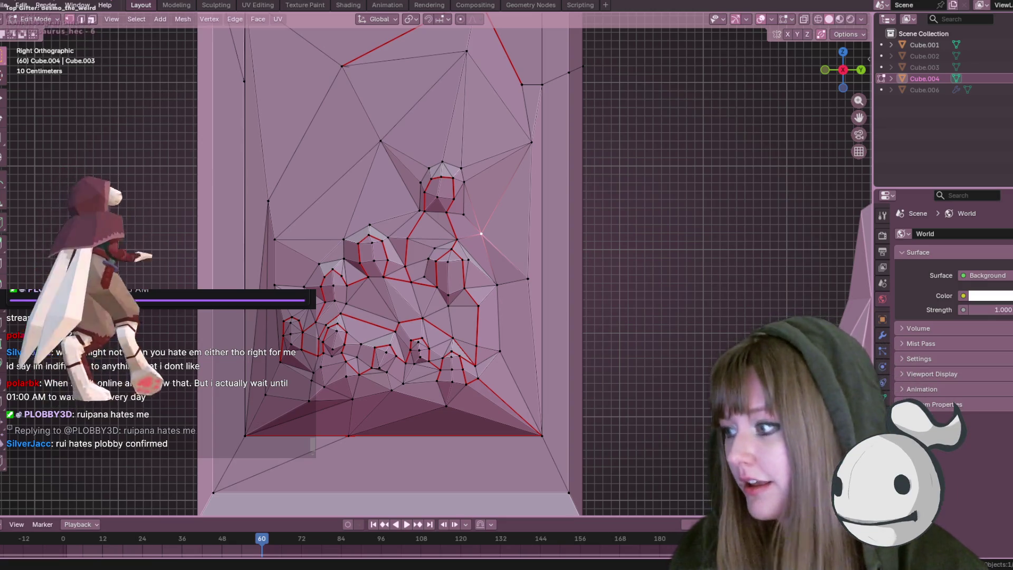
# Move the selected vertex and another left-side vertex down and to the left
pyautogui.scroll(1, 404, 299)
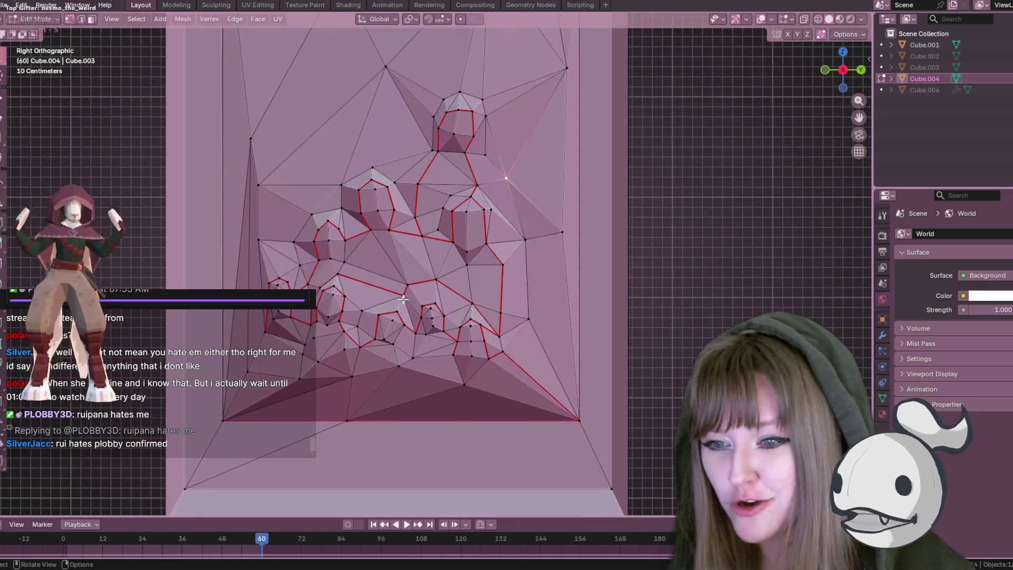
pyautogui.scroll(-3, 361, 231)
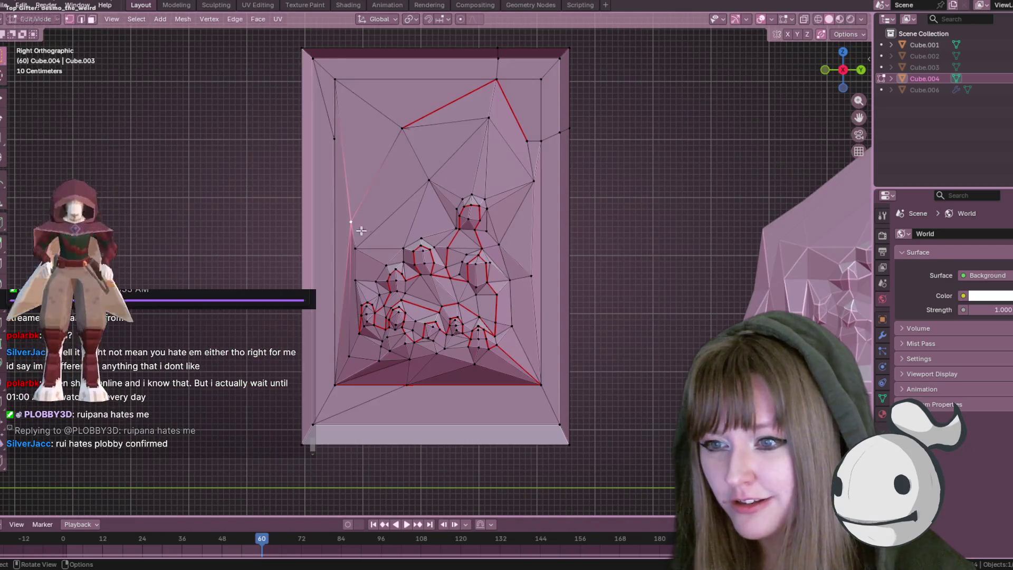
pyautogui.press('g')
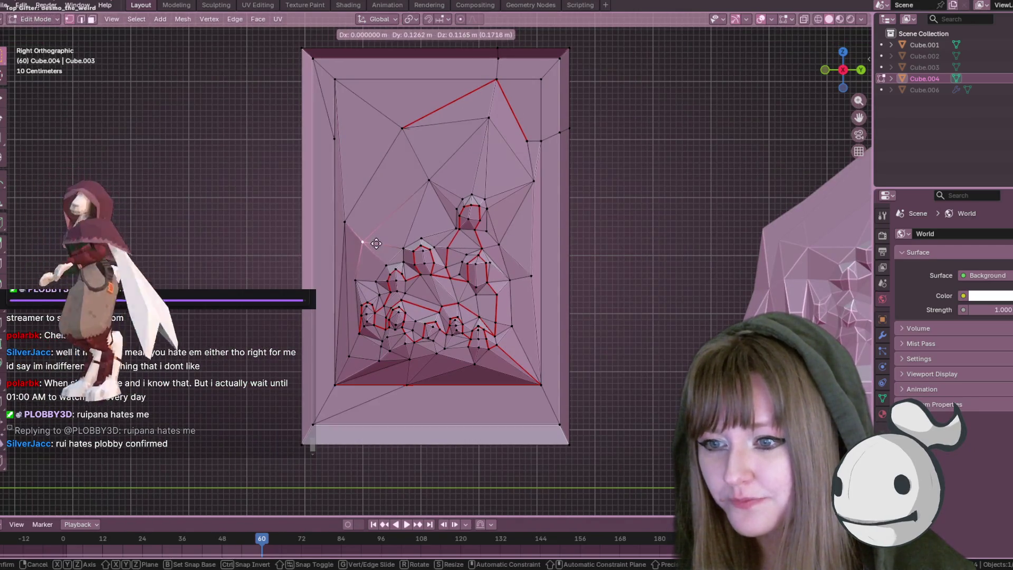
pyautogui.click(377, 242)
pyautogui.click(359, 281)
pyautogui.press('g')
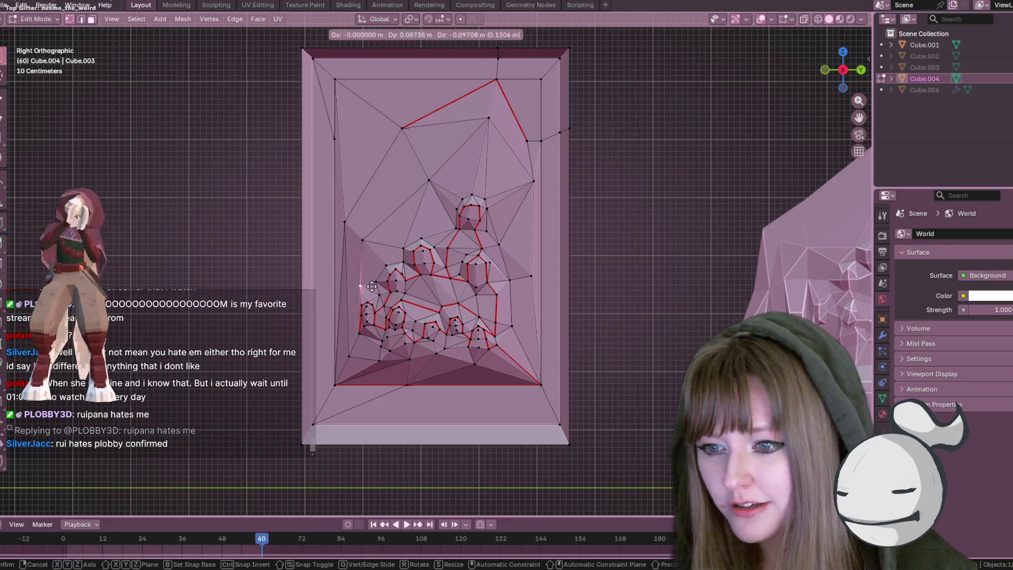
pyautogui.click(379, 336)
# From a frontal angle, slide the selected vertex along its edge
pyautogui.scroll(2, 379, 336)
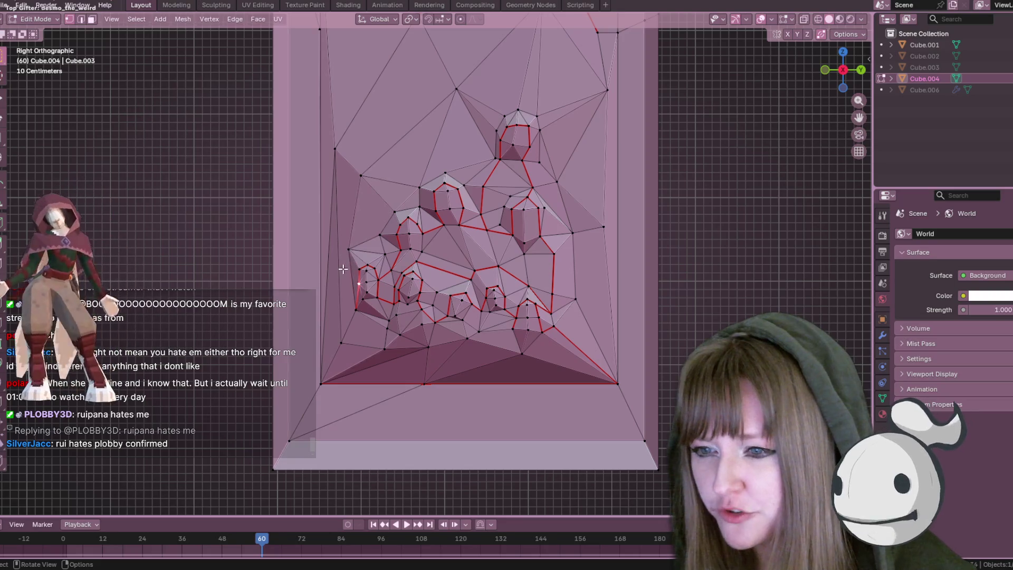
pyautogui.moveTo(348, 252); pyautogui.dragTo(304, 328, button='middle')
pyautogui.moveTo(364, 242)
pyautogui.mouseDown(button='middle')
pyautogui.moveTo(362, 169)
pyautogui.moveTo(338, 148)
pyautogui.mouseUp(button='middle')
pyautogui.press('g')
pyautogui.press('g')
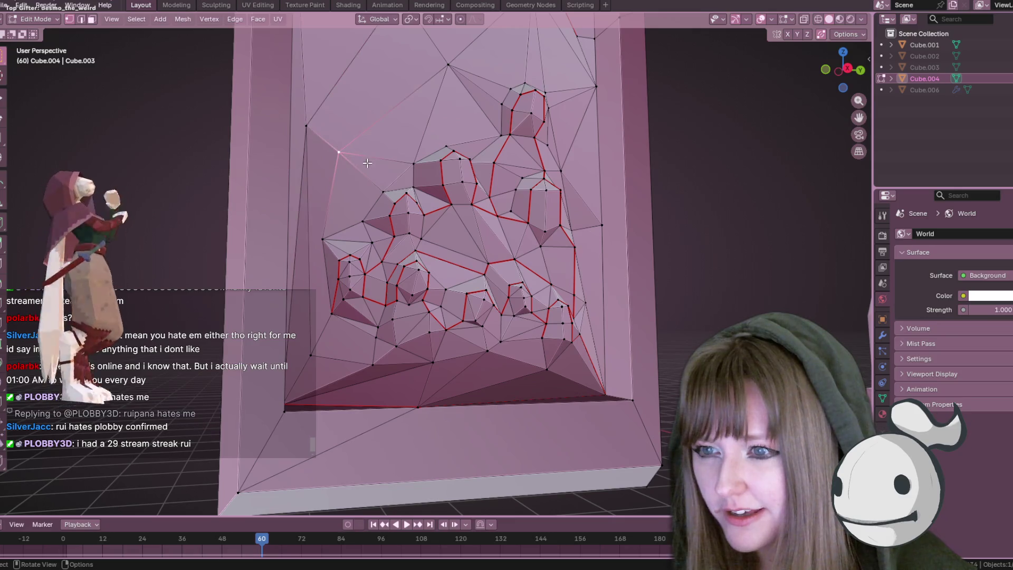
pyautogui.click(335, 147)
# In Right view, move the relief's left-edge vertex down near the frame edge
pyautogui.click(843, 72)
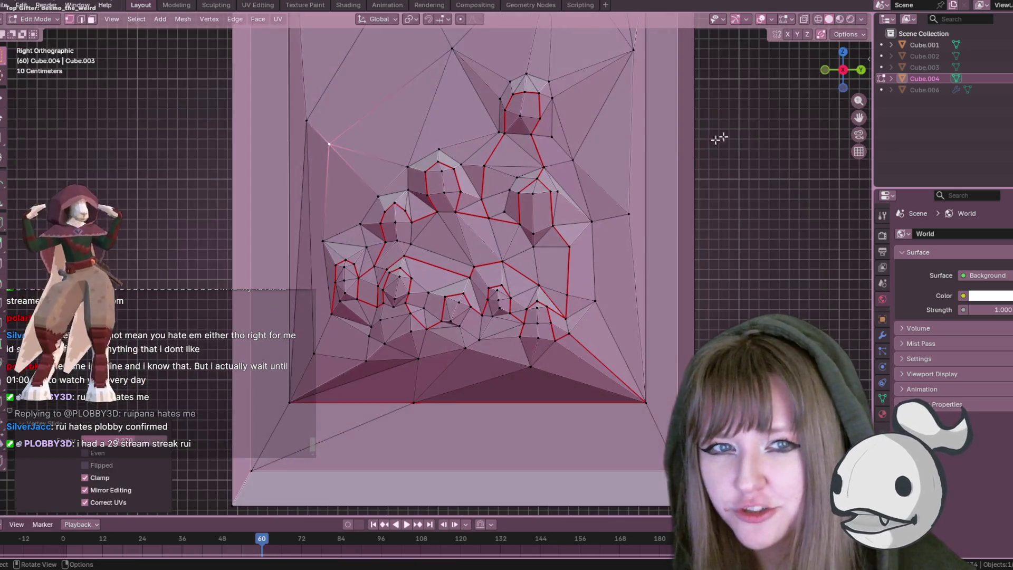
pyautogui.click(331, 314)
pyautogui.press('g')
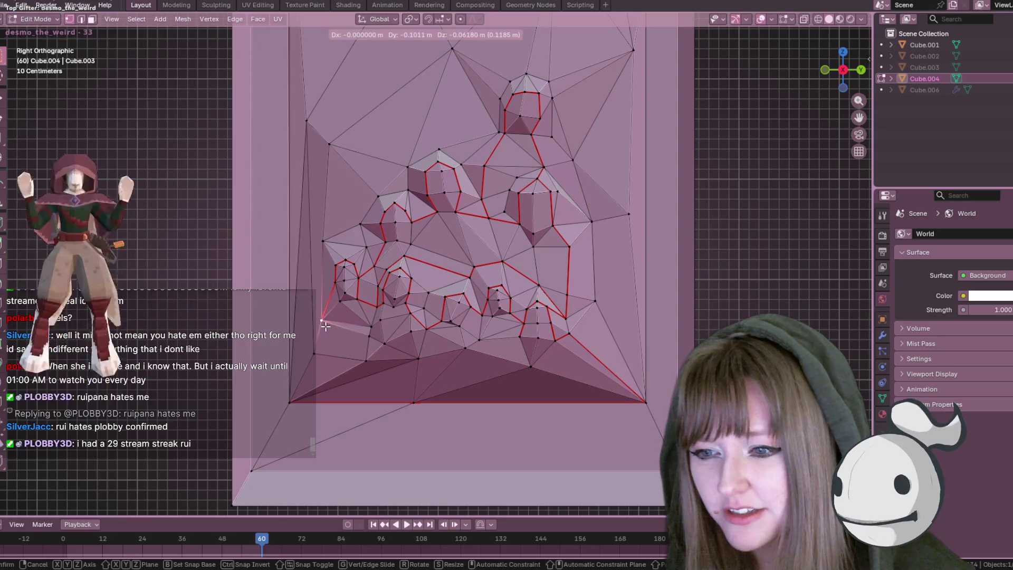
pyautogui.click(327, 245)
pyautogui.press('g')
pyautogui.click(328, 245)
pyautogui.press('g')
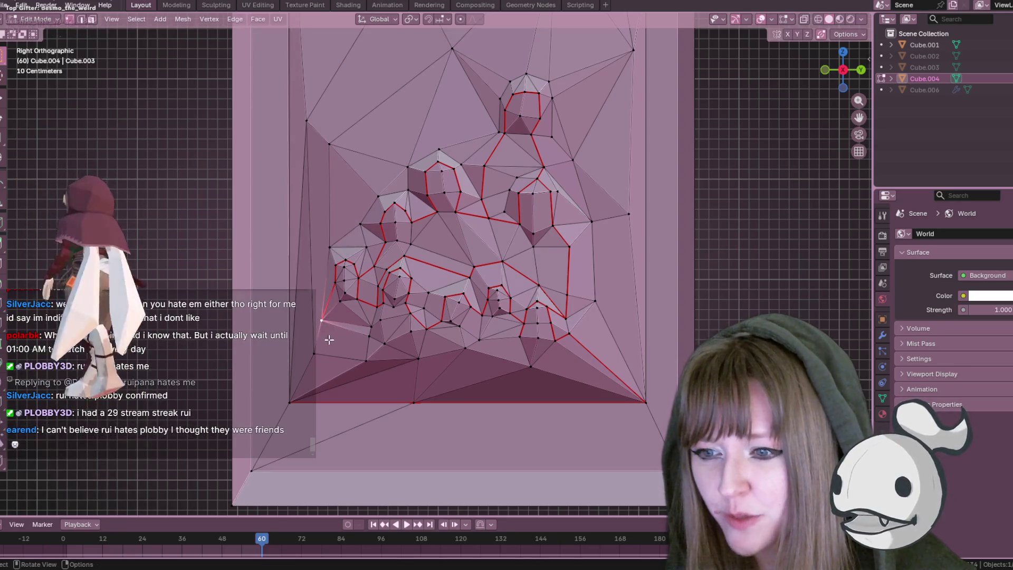
pyautogui.click(330, 349)
# Reposition the next left-side vertices, sliding the last one along its edge
pyautogui.scroll(2, 289, 299)
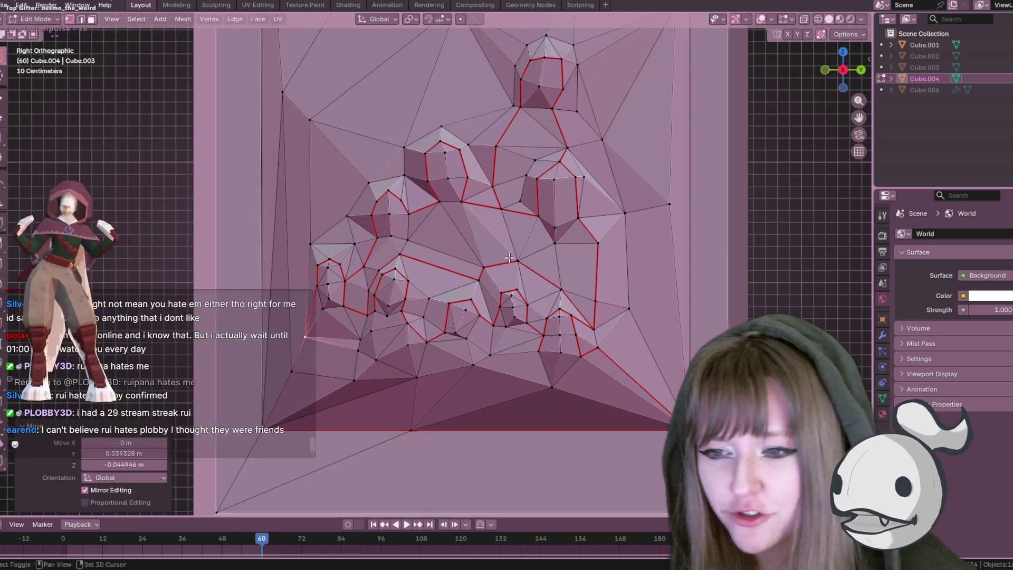
pyautogui.press('g')
pyautogui.click(286, 267)
pyautogui.press('g')
pyautogui.click(284, 237)
pyautogui.press('g')
pyautogui.rightClick(289, 268)
pyautogui.press('g')
pyautogui.press('g')
pyautogui.click(285, 267)
# Orbit around the frame to inspect the tidied left-side triangles
pyautogui.moveTo(285, 267)
pyautogui.mouseDown(button='middle')
pyautogui.moveTo(399, 260)
pyautogui.moveTo(425, 289)
pyautogui.moveTo(372, 232)
pyautogui.mouseUp(button='middle')
pyautogui.click(412, 266)
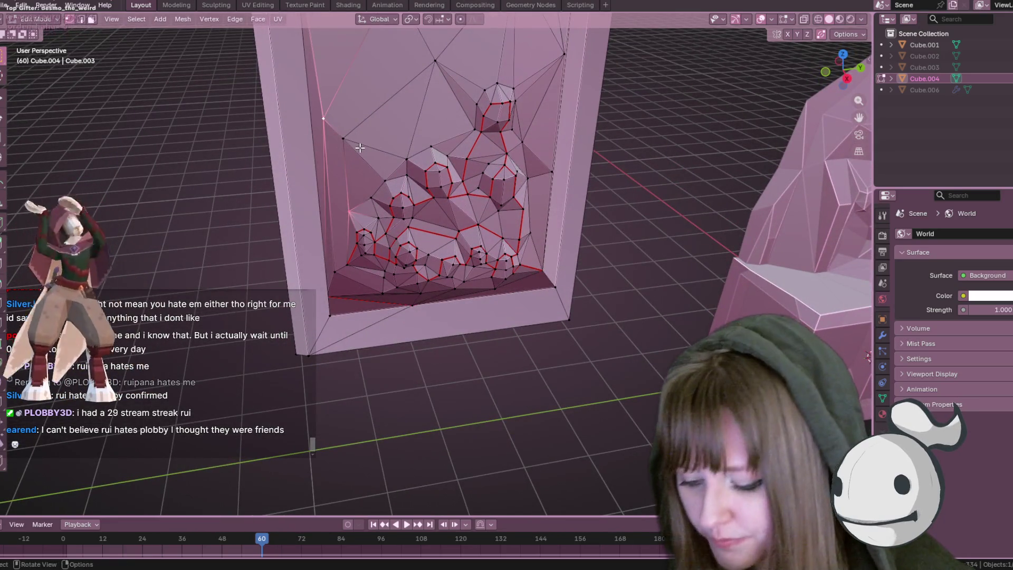
pyautogui.moveTo(360, 148); pyautogui.dragTo(383, 180, button='middle')
pyautogui.moveTo(447, 230); pyautogui.dragTo(444, 144, button='middle')
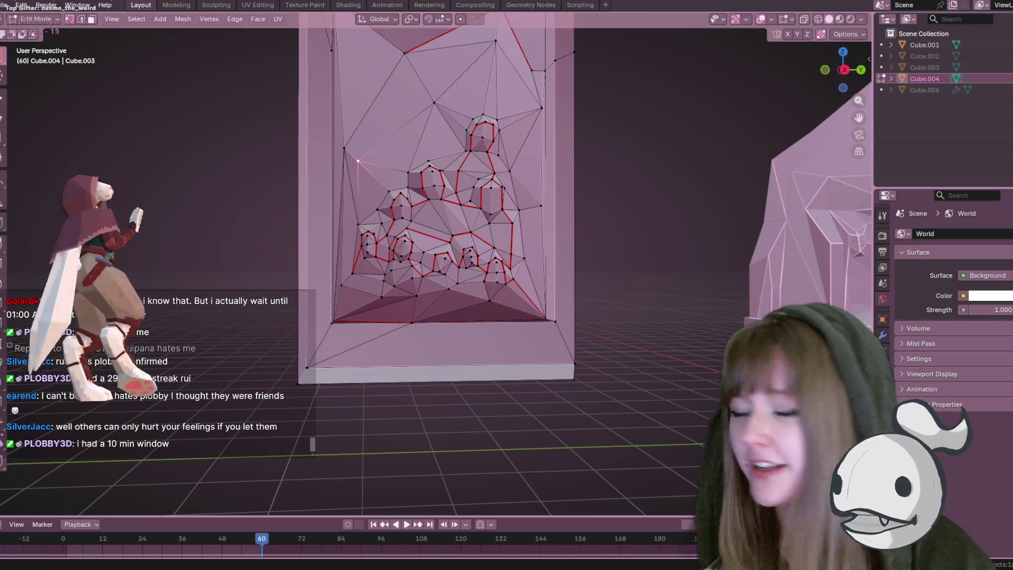
pyautogui.moveTo(854, 90)
pyautogui.mouseDown()
pyautogui.moveTo(842, 71)
pyautogui.moveTo(853, 90)
pyautogui.mouseUp()
# In Right Ortho view, move the upper-left relief vertex 0.084 m in Y and -0.315 m in Z
pyautogui.press('KP_3')
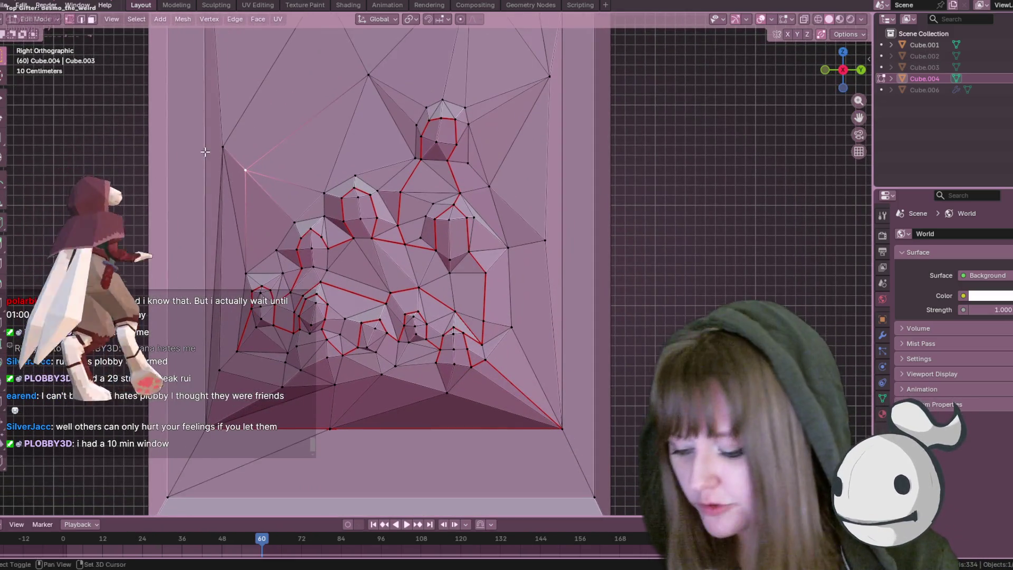
pyautogui.keyDown('shift'); pyautogui.moveTo(205, 151); pyautogui.dragTo(207, 175, button='middle'); pyautogui.keyUp('shift')
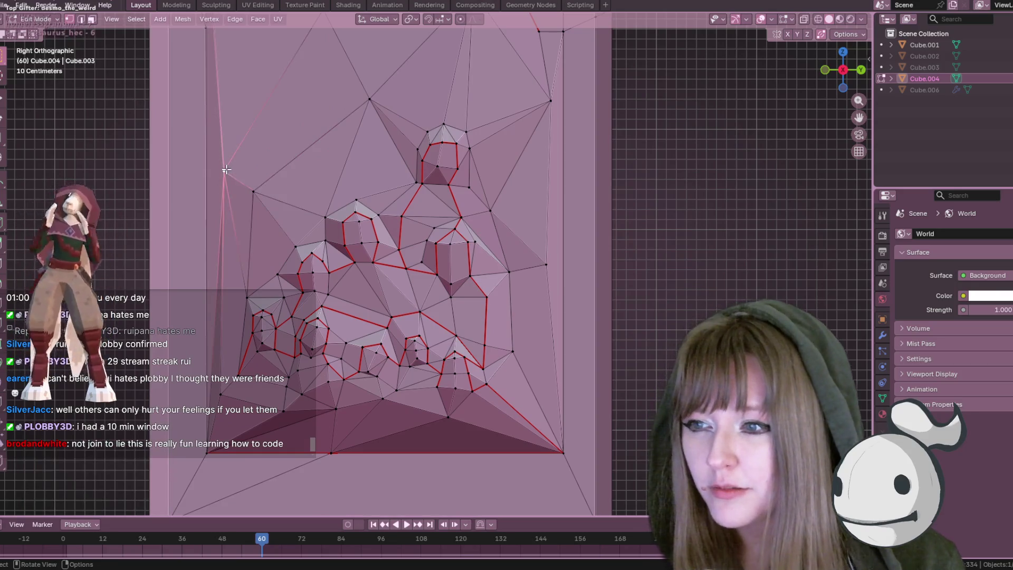
pyautogui.click(225, 170)
pyautogui.press('g')
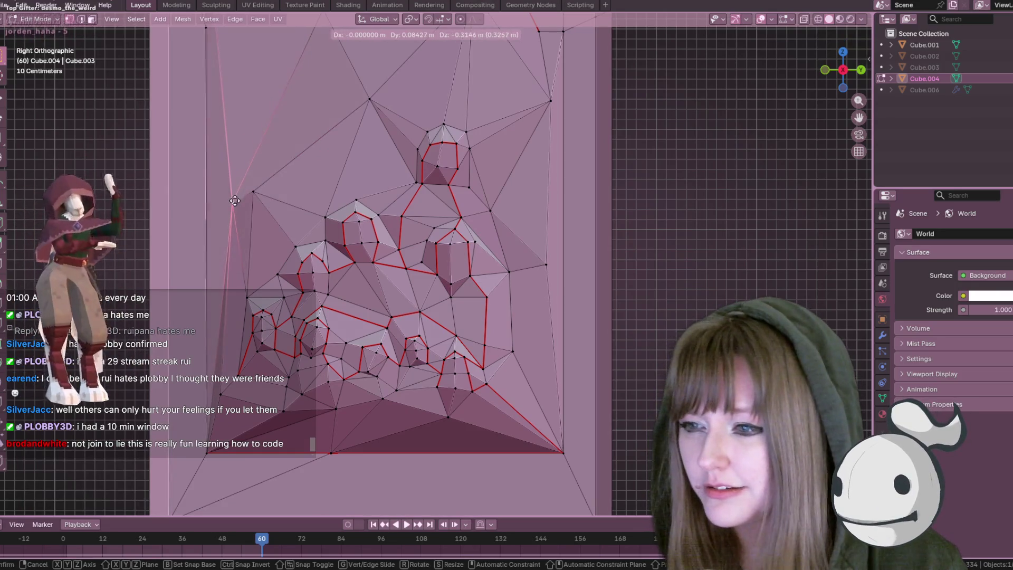
pyautogui.click(233, 202)
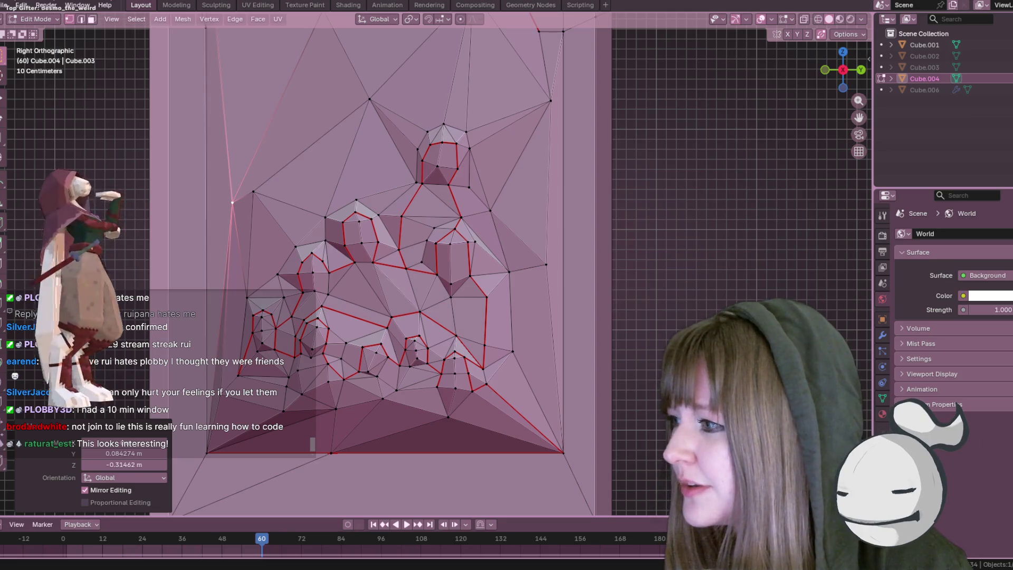
pyautogui.scroll(-5, 382, 207)
pyautogui.scroll(-2, 382, 207)
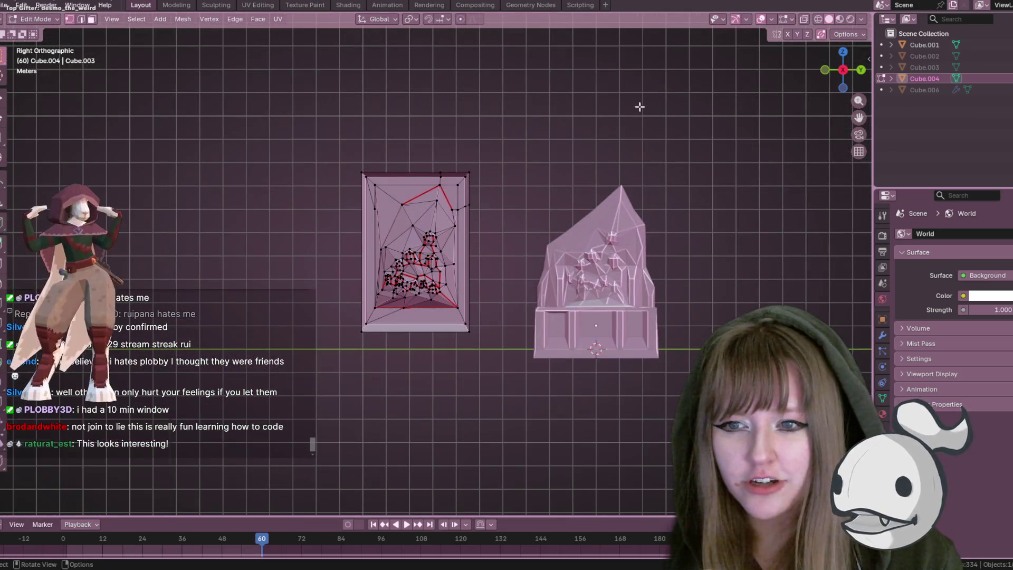
# Return Cube.004 to Object Mode and frame its relief beside the crystal-on-pedestal model
pyautogui.moveTo(639, 107)
pyautogui.mouseDown(button='middle')
pyautogui.moveTo(633, 131)
pyautogui.moveTo(674, 227)
pyautogui.mouseUp(button='middle')
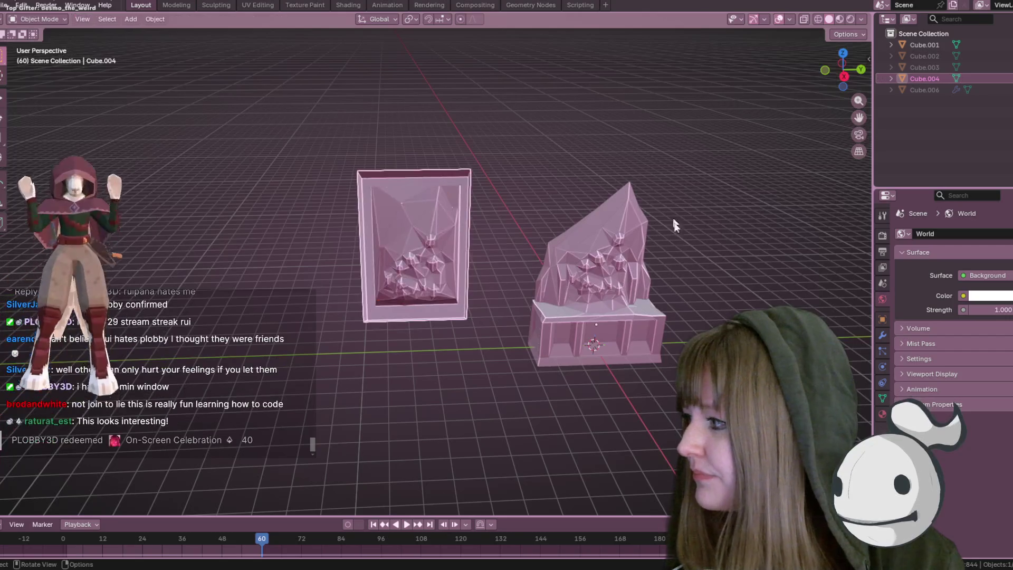
pyautogui.press('Tab')
pyautogui.scroll(1, 692, 270)
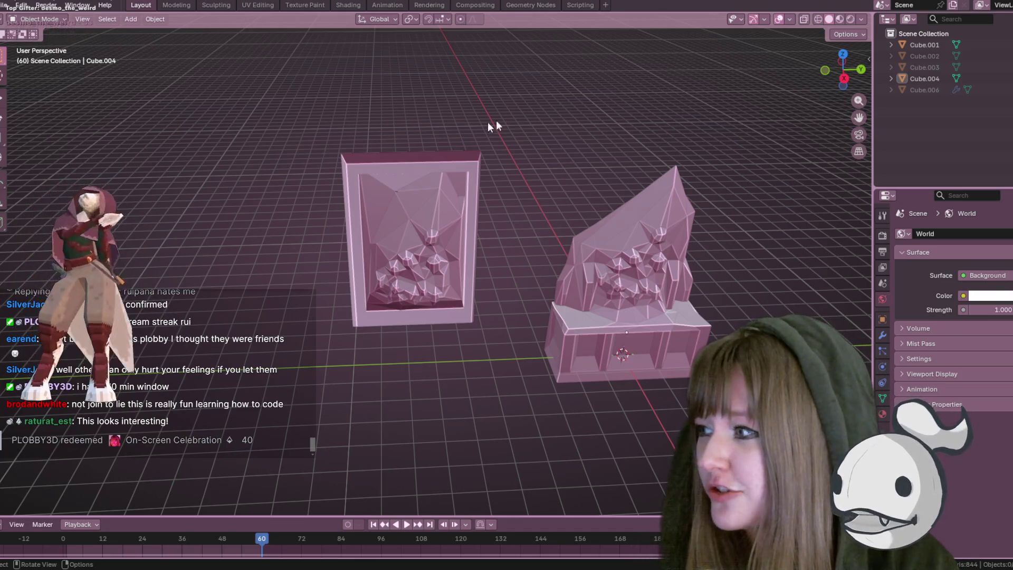
pyautogui.scroll(2, 638, 221)
pyautogui.moveTo(712, 289)
pyautogui.mouseDown(button='middle')
pyautogui.moveTo(603, 279)
pyautogui.moveTo(571, 264)
pyautogui.mouseUp(button='middle')
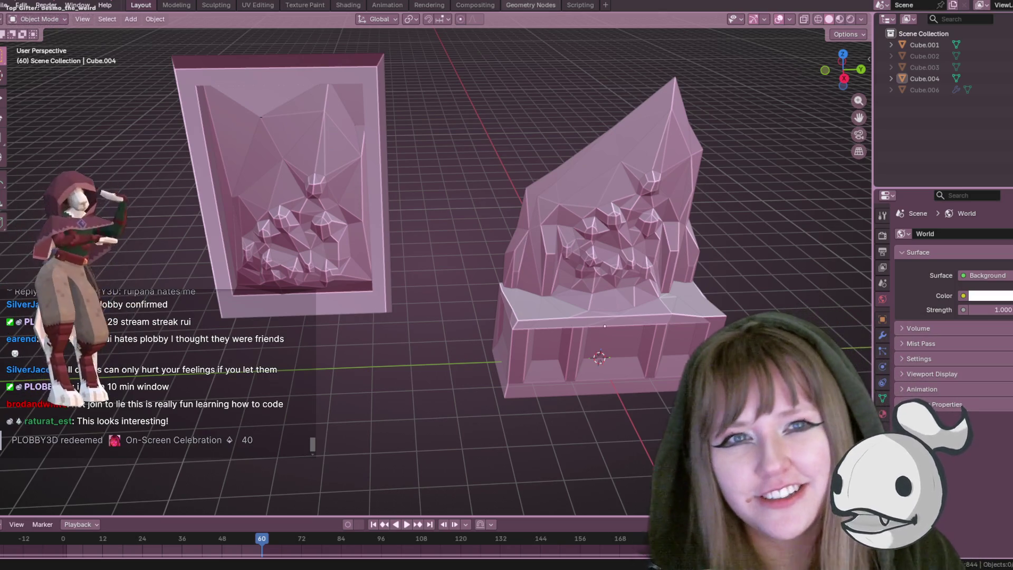
pyautogui.click(839, 19)
pyautogui.moveTo(697, 228)
pyautogui.mouseDown(button='middle')
pyautogui.moveTo(709, 227)
pyautogui.moveTo(713, 192)
pyautogui.moveTo(722, 193)
pyautogui.moveTo(751, 231)
pyautogui.moveTo(743, 241)
pyautogui.mouseUp(button='middle')
pyautogui.moveTo(728, 245)
pyautogui.mouseDown(button='middle')
pyautogui.moveTo(737, 254)
pyautogui.moveTo(714, 283)
pyautogui.mouseUp(button='middle')
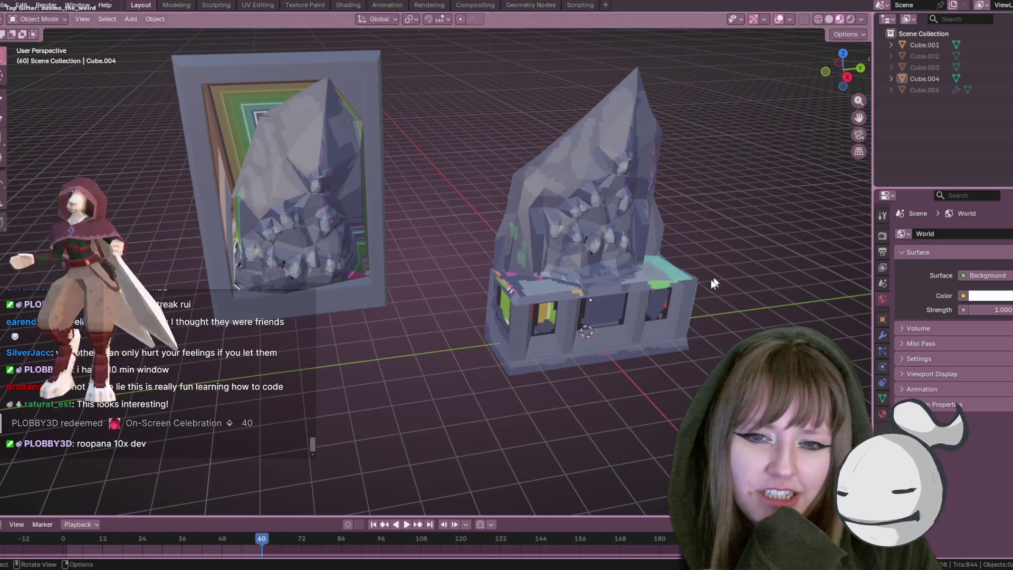
pyautogui.click(831, 17)
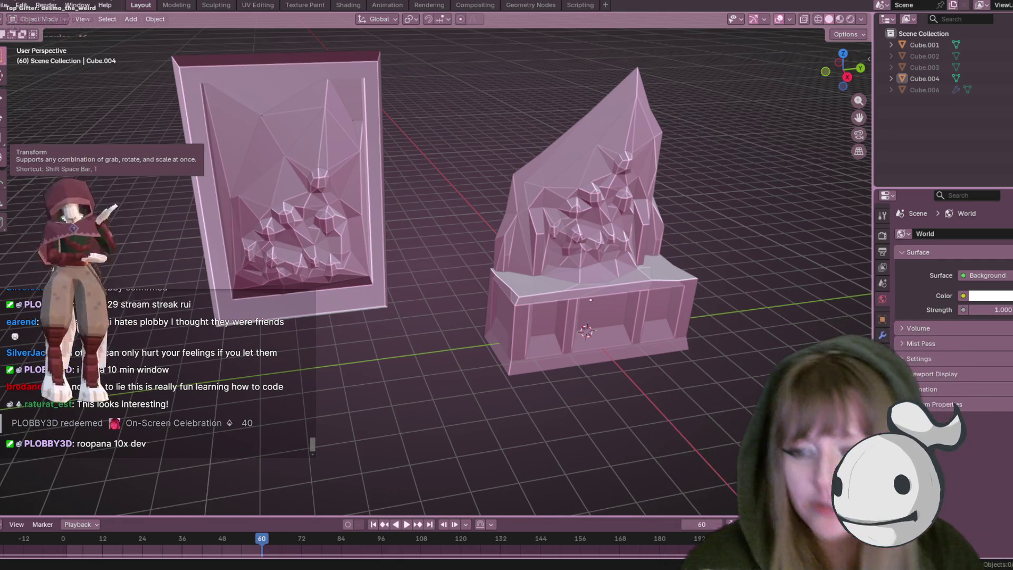
pyautogui.moveTo(421, 199)
pyautogui.mouseDown(button='middle')
pyautogui.moveTo(414, 179)
pyautogui.moveTo(667, 201)
pyautogui.moveTo(337, 267)
pyautogui.moveTo(231, 158)
pyautogui.moveTo(301, 213)
pyautogui.moveTo(328, 254)
pyautogui.moveTo(270, 233)
pyautogui.moveTo(261, 208)
pyautogui.moveTo(328, 215)
pyautogui.moveTo(389, 273)
pyautogui.moveTo(244, 329)
pyautogui.moveTo(463, 217)
pyautogui.mouseUp(button='middle')
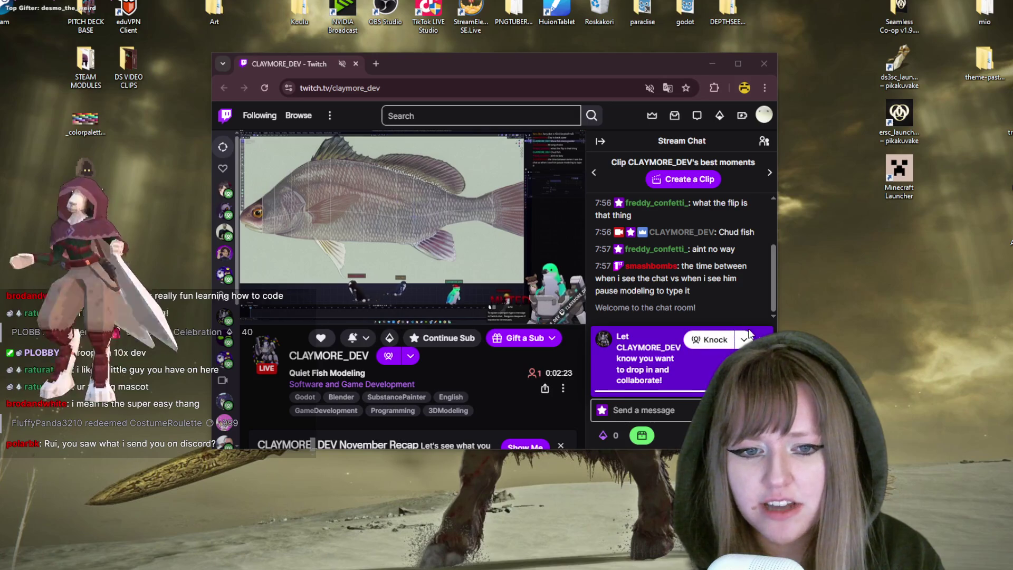
# Dismiss the collaboration prompt and reply 'what the hell fr' to a viewer's chat message
pyautogui.click(743, 339)
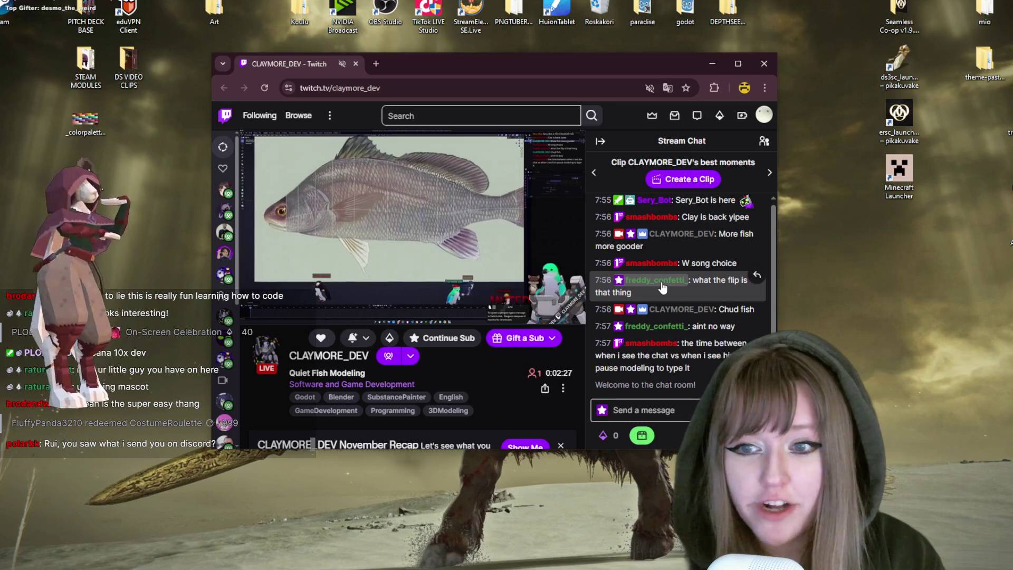
pyautogui.click(755, 276)
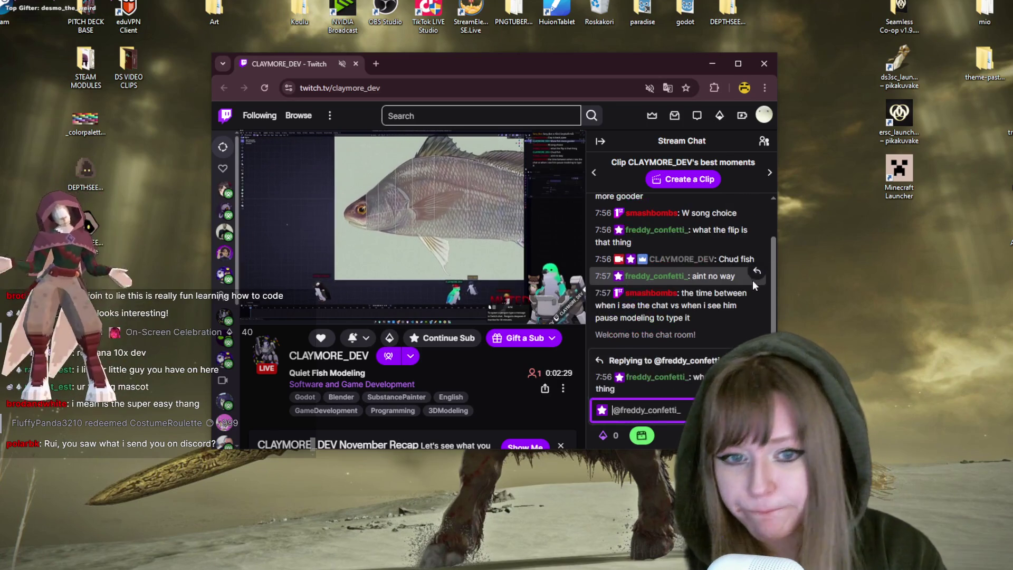
pyautogui.write('what the hell fr')
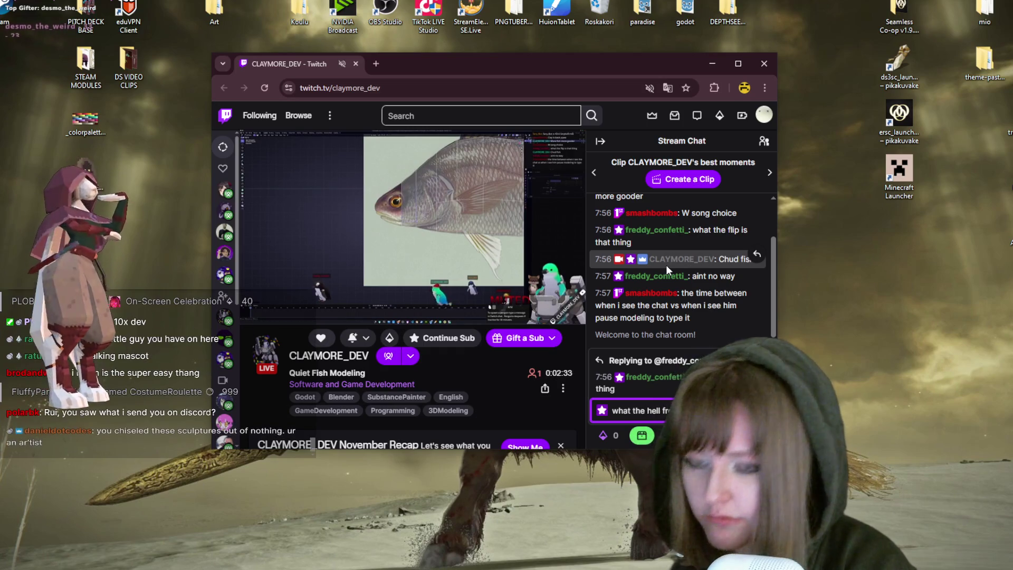
pyautogui.press('Return')
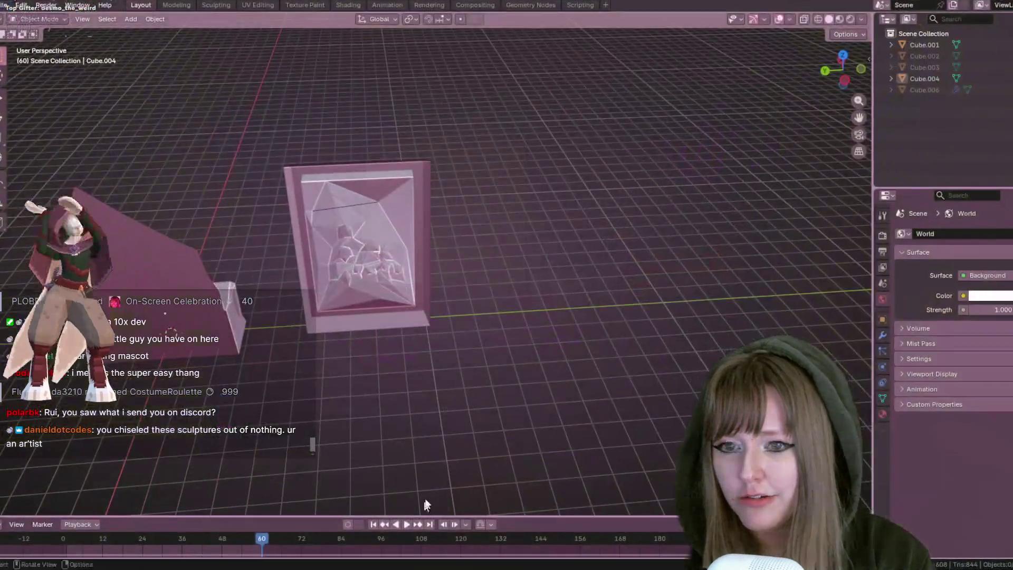
pyautogui.moveTo(528, 285)
pyautogui.mouseDown(button='middle')
pyautogui.moveTo(545, 287)
pyautogui.moveTo(287, 264)
pyautogui.moveTo(491, 295)
pyautogui.moveTo(546, 334)
pyautogui.moveTo(538, 297)
pyautogui.mouseUp(button='middle')
pyautogui.scroll(-2, 492, 294)
# Bring the Twitch window back over Blender and send 'youre cheating' in chat
pyautogui.scroll(2, 552, 337)
pyautogui.scroll(2, 537, 296)
pyautogui.scroll(1, 678, 275)
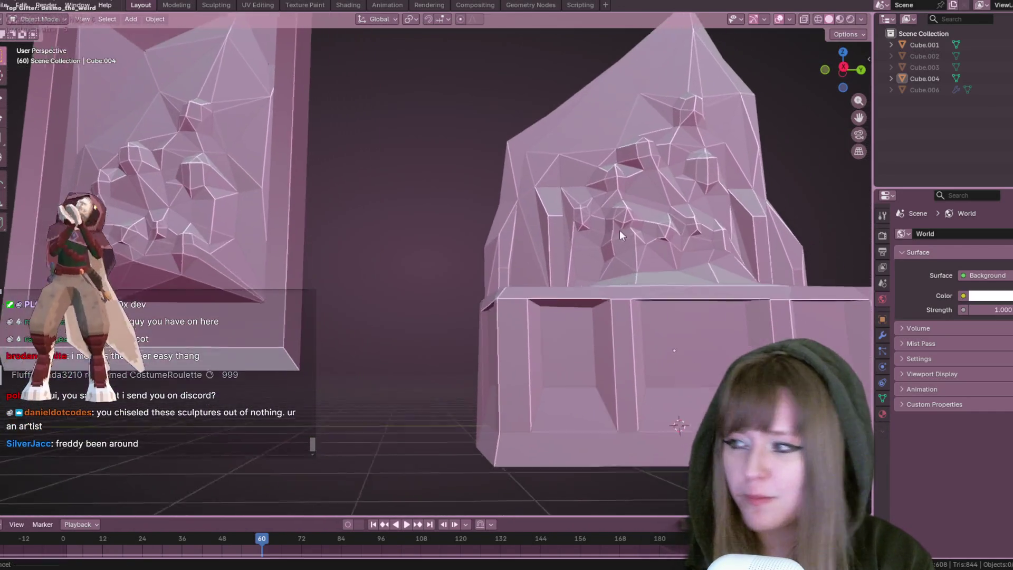
pyautogui.scroll(1, 620, 230)
pyautogui.moveTo(580, 208); pyautogui.dragTo(575, 238, button='middle')
pyautogui.moveTo(282, 559)
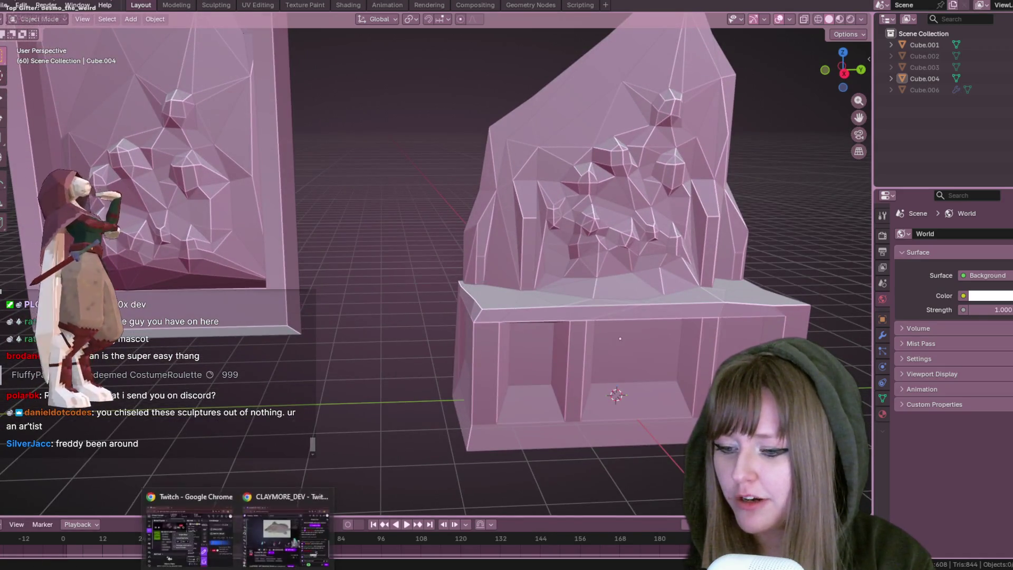
pyautogui.click(282, 533)
pyautogui.write('youre cheating')
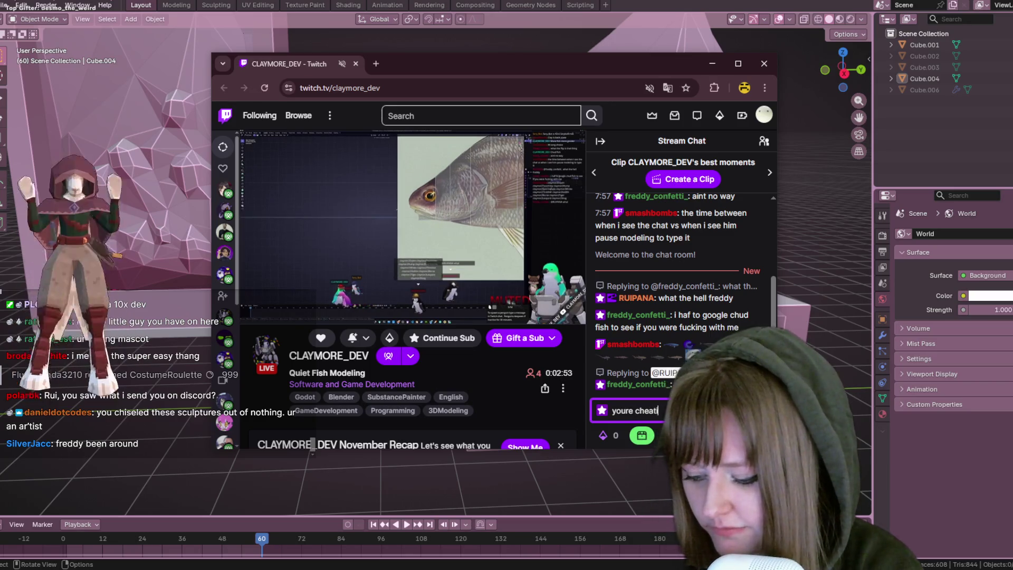
pyautogui.press('Return')
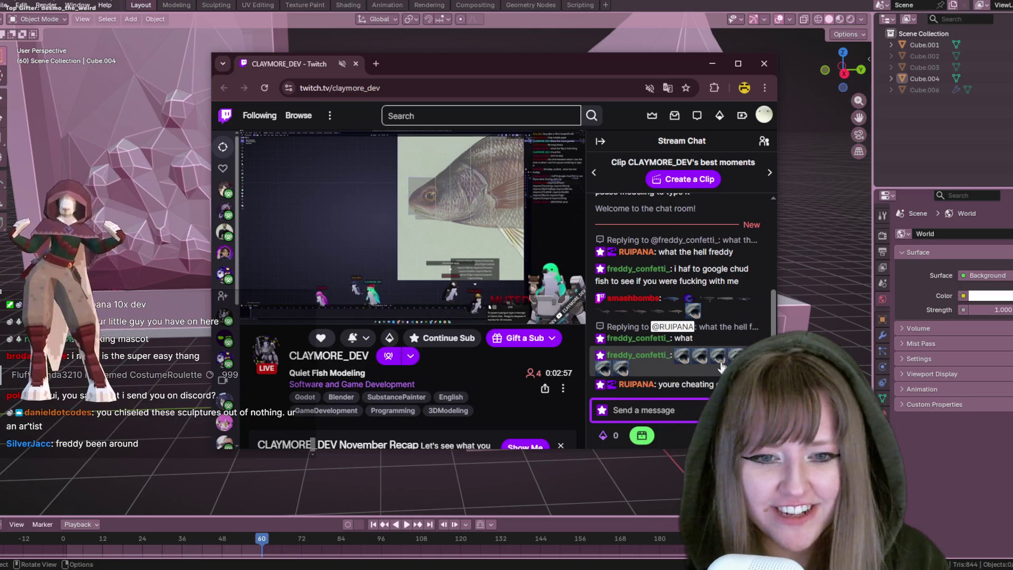
# Send a chat message of four claymor2Shog emotes
pyautogui.click(763, 410)
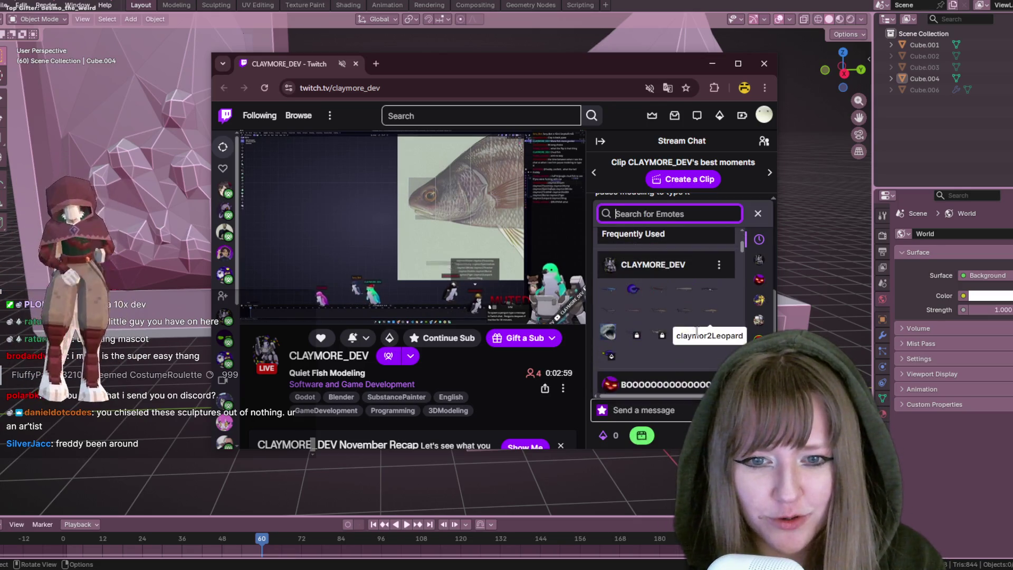
pyautogui.doubleClick(609, 335)
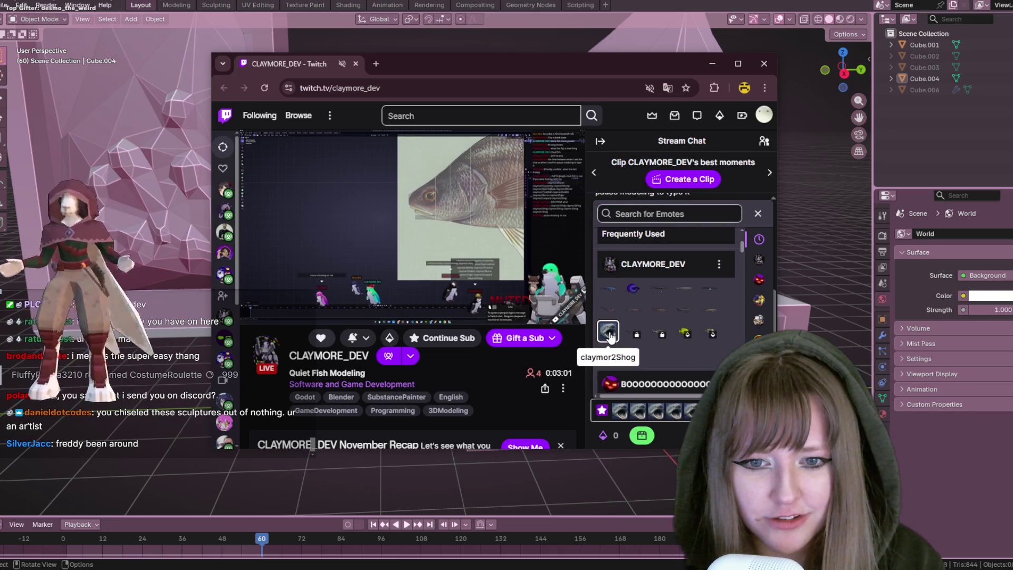
pyautogui.click(610, 336)
pyautogui.click(633, 288)
pyautogui.press('Return')
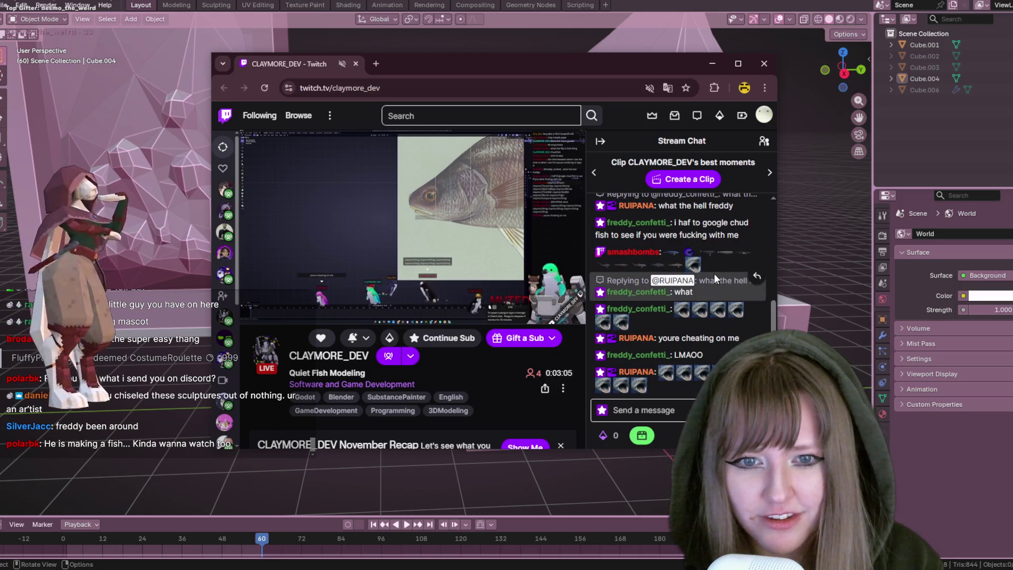
# Unmute the Twitch tab's audio and minimize the browser window
pyautogui.moveTo(378, 262)
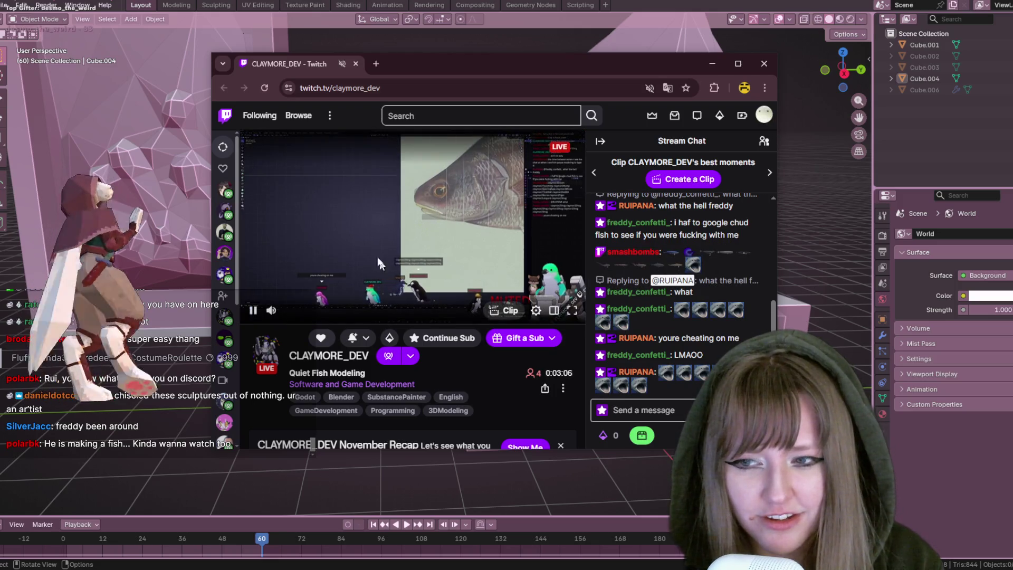
pyautogui.rightClick(333, 67)
pyautogui.click(395, 201)
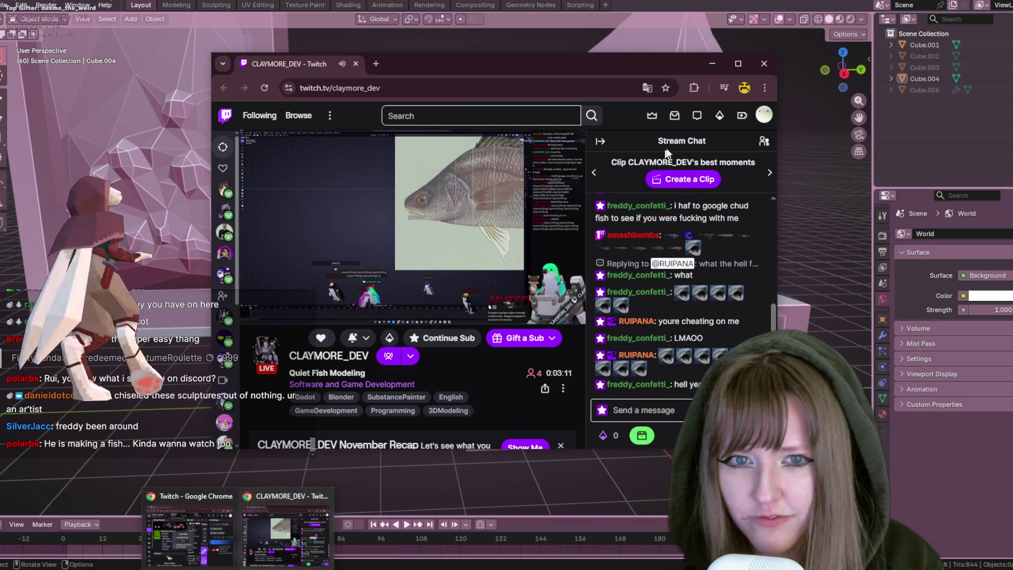
pyautogui.click(278, 565)
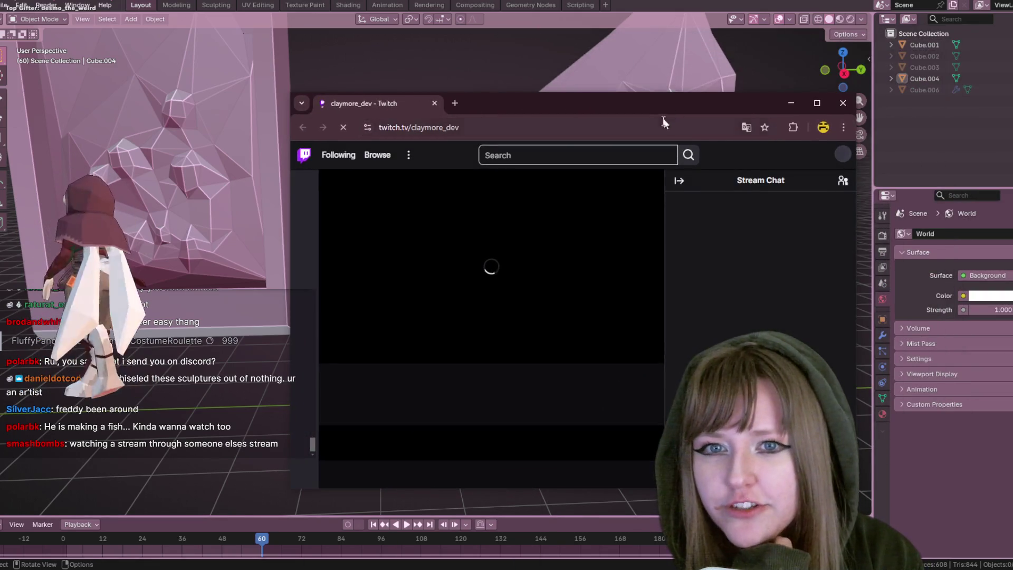
# Start a reply to the streamer's latest message, close the Knock popup, and drag the window up-left
pyautogui.moveTo(680, 100); pyautogui.dragTo(662, 56)
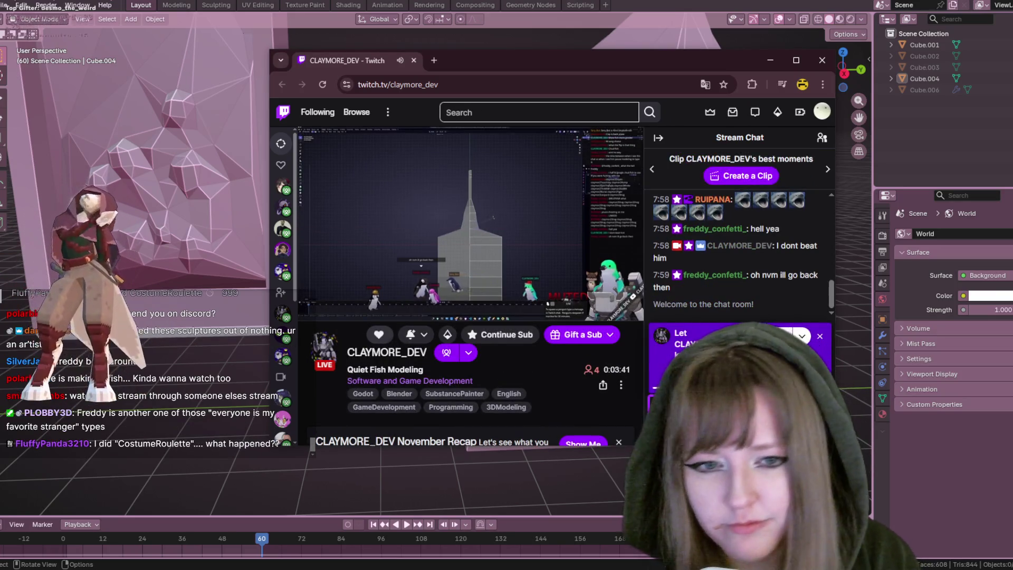
pyautogui.click(815, 242)
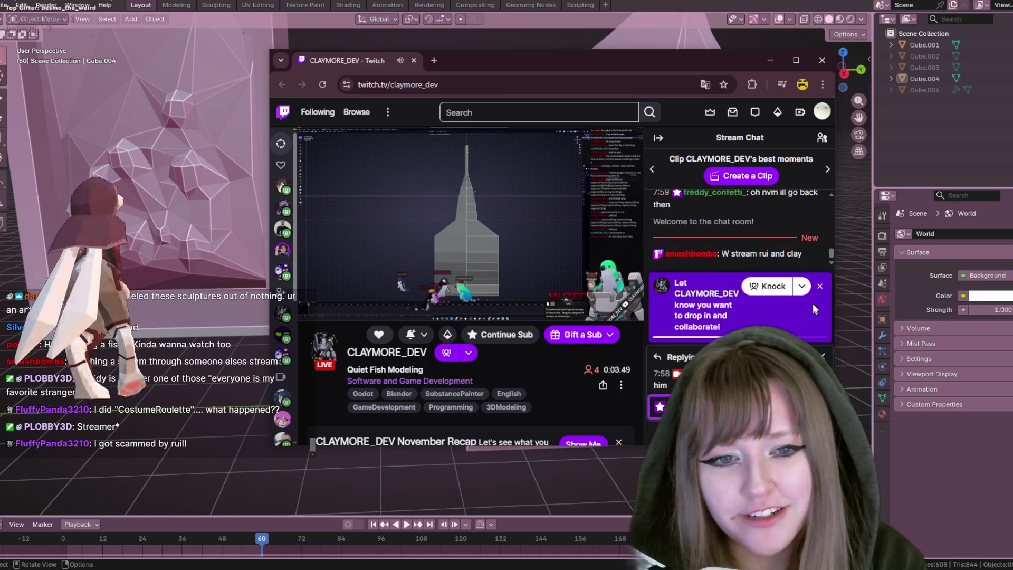
pyautogui.click(820, 286)
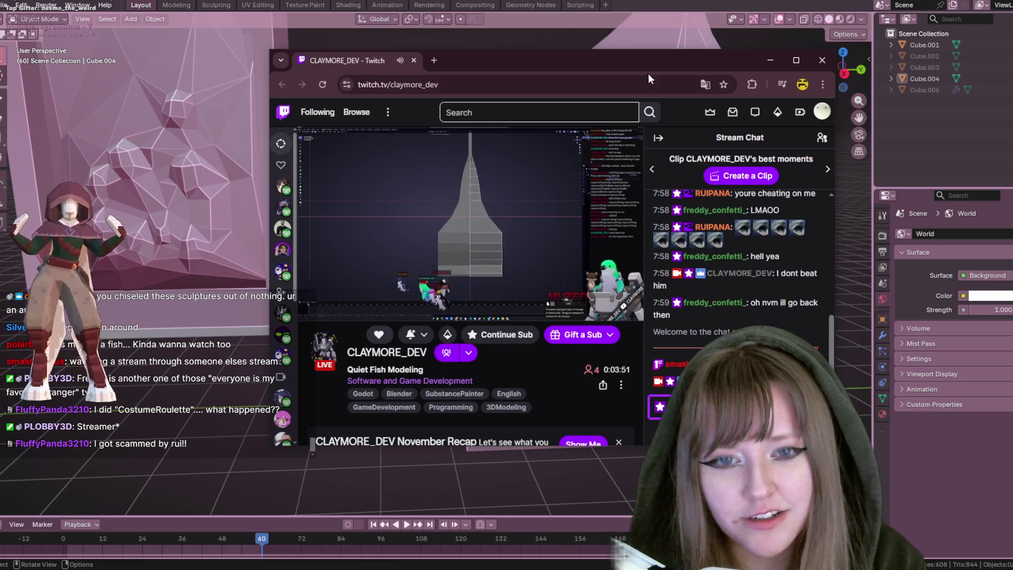
pyautogui.moveTo(649, 78); pyautogui.dragTo(442, 59)
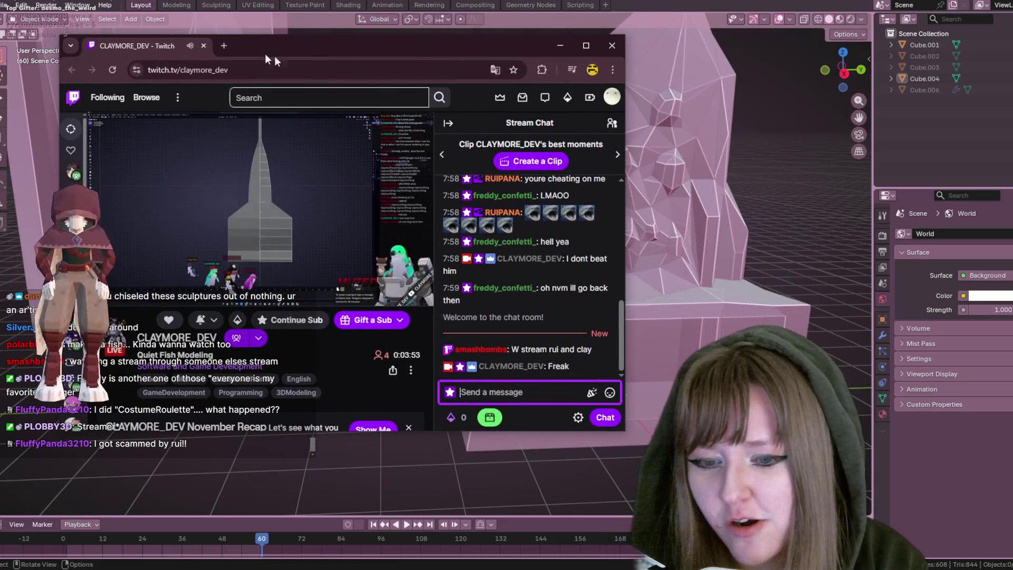
# Open a new browser tab as its own window and arrange it beside the stream window
pyautogui.click(223, 46)
pyautogui.moveTo(294, 45); pyautogui.dragTo(546, 108)
pyautogui.moveTo(313, 48); pyautogui.dragTo(257, 33)
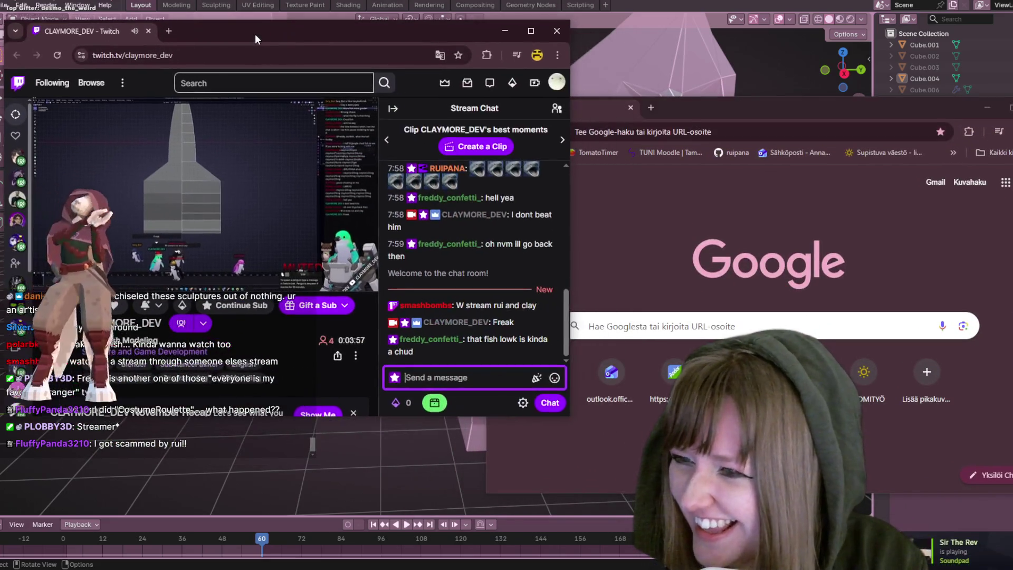
pyautogui.click(720, 114)
pyautogui.moveTo(720, 114)
pyautogui.mouseDown()
pyautogui.moveTo(696, 84)
pyautogui.moveTo(711, 73)
pyautogui.mouseUp()
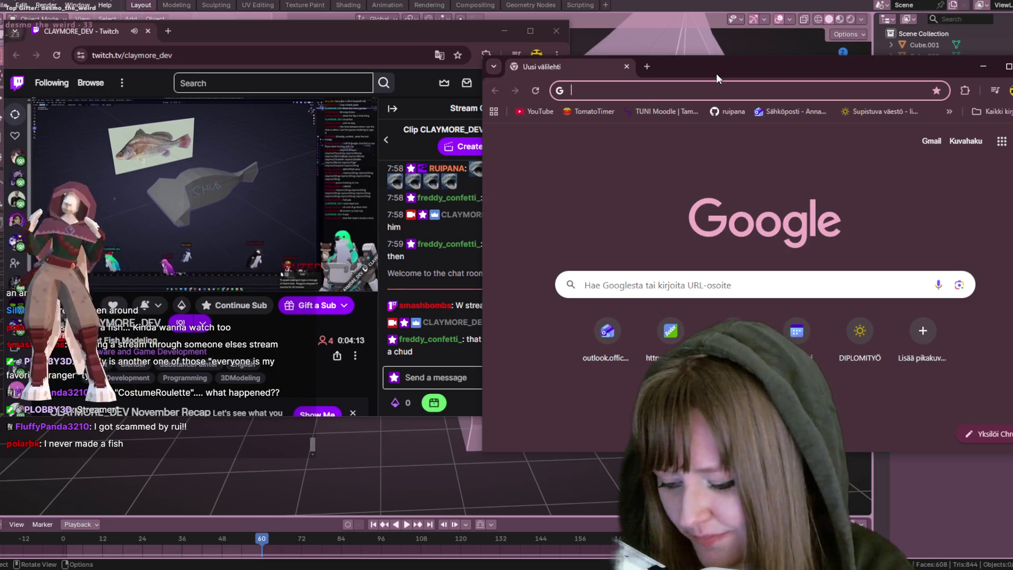
# Go to wheelofnames.com in the new window and move it up-left
pyautogui.write('vi')
pyautogui.press('BackSpace')
pyautogui.press('BackSpace')
pyautogui.write('c')
pyautogui.press('BackSpace')
pyautogui.write('wheelofnames.com')
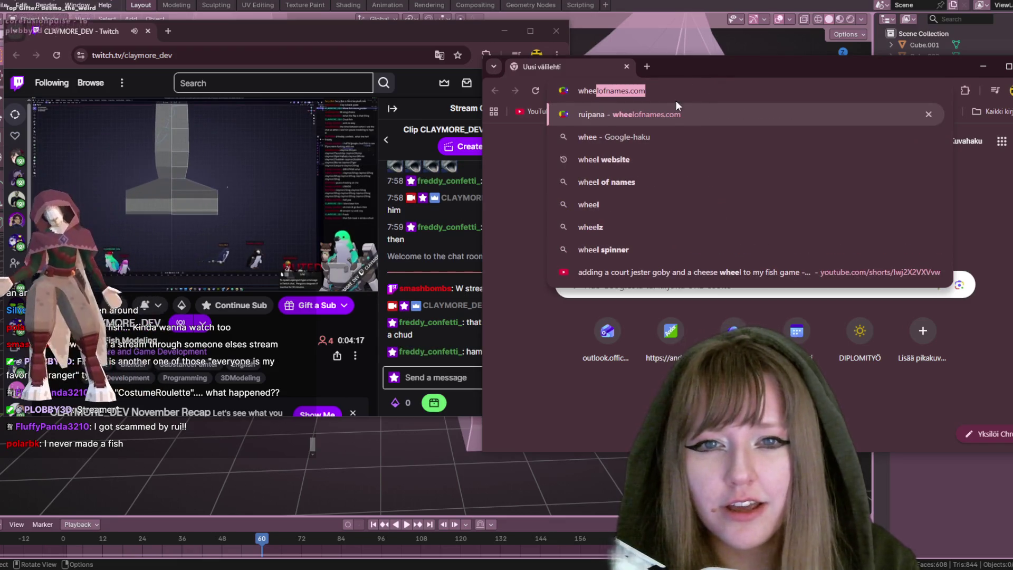
pyautogui.click(673, 111)
pyautogui.moveTo(676, 71); pyautogui.dragTo(604, 46)
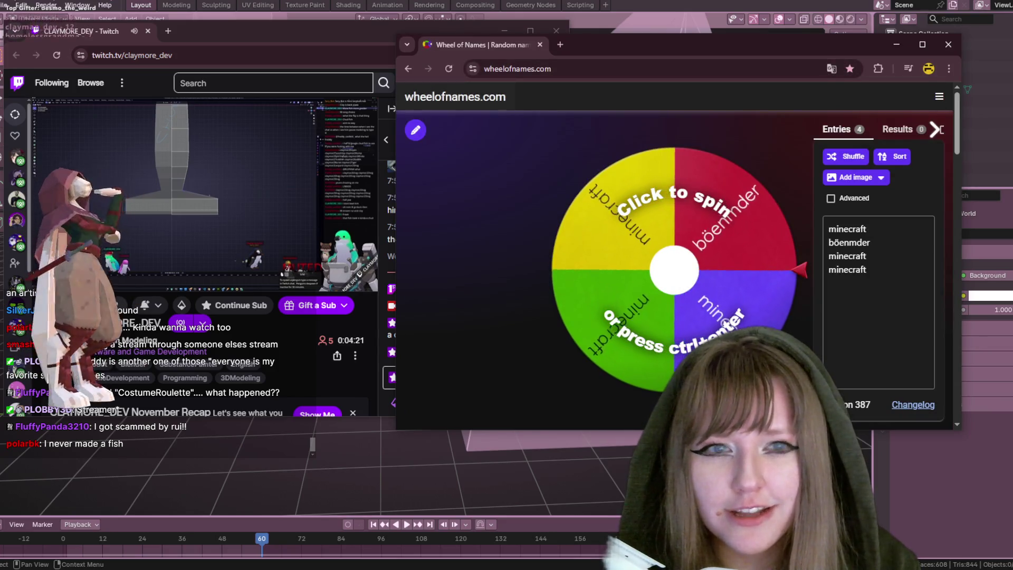
# Hide the entries panel, load the saved wheel of -pana names, and spin it
pyautogui.click(936, 129)
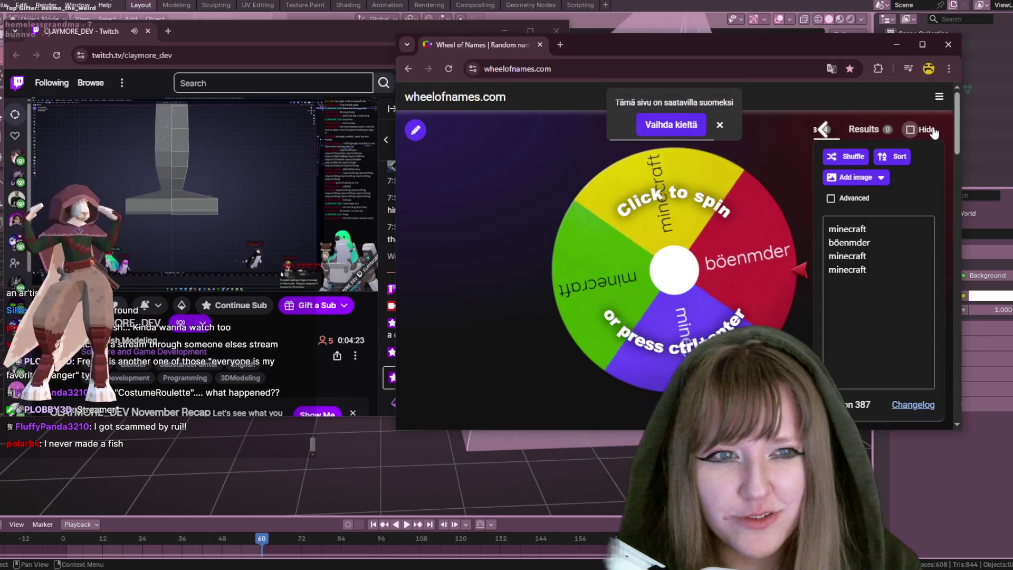
pyautogui.click(927, 129)
pyautogui.click(940, 97)
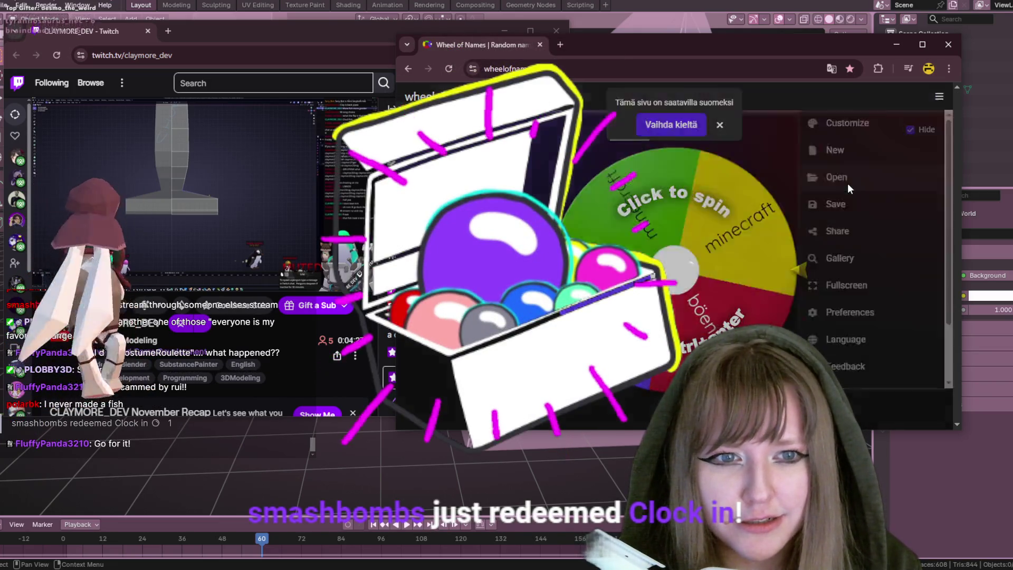
pyautogui.click(846, 181)
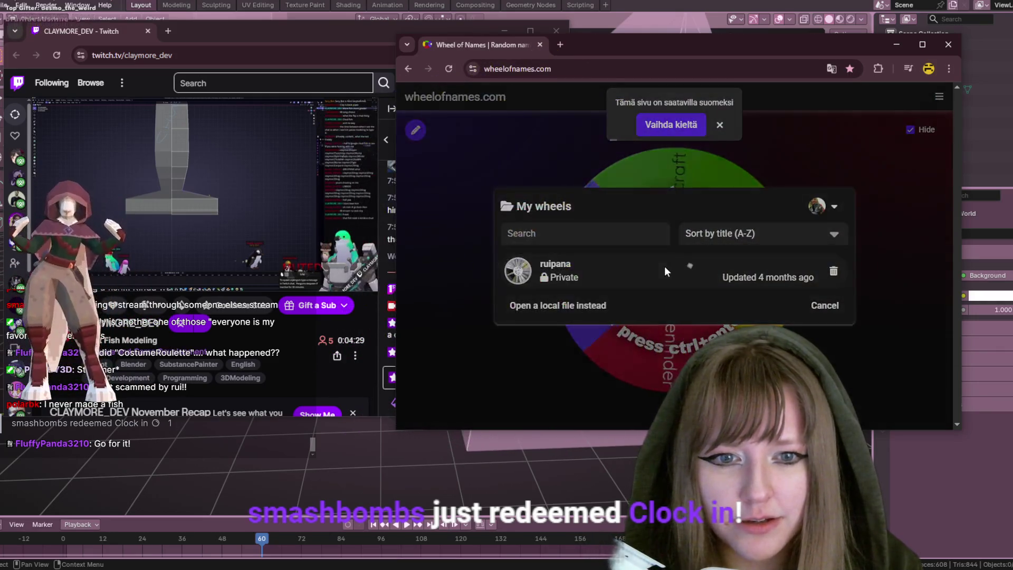
pyautogui.click(664, 266)
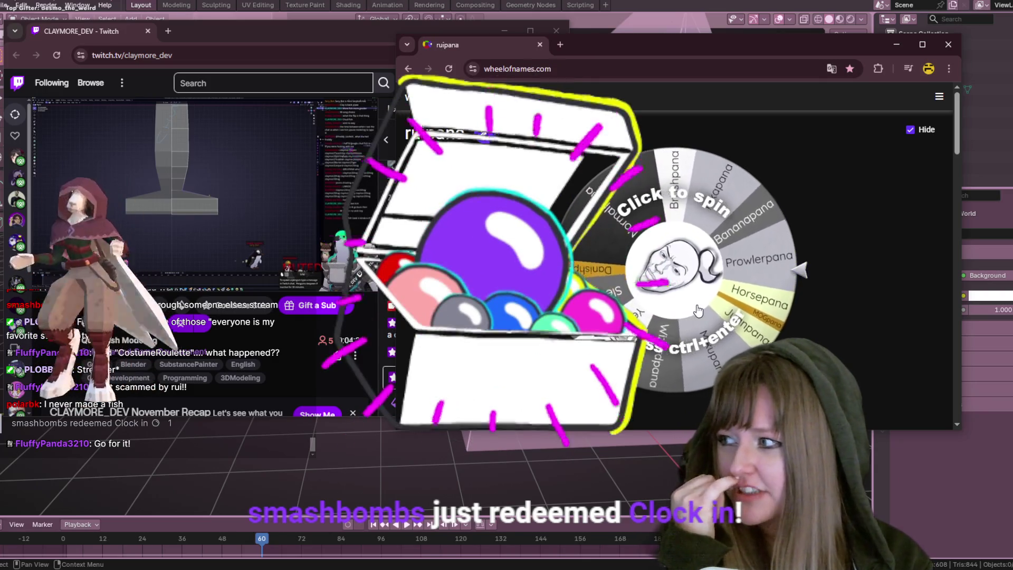
pyautogui.click(670, 259)
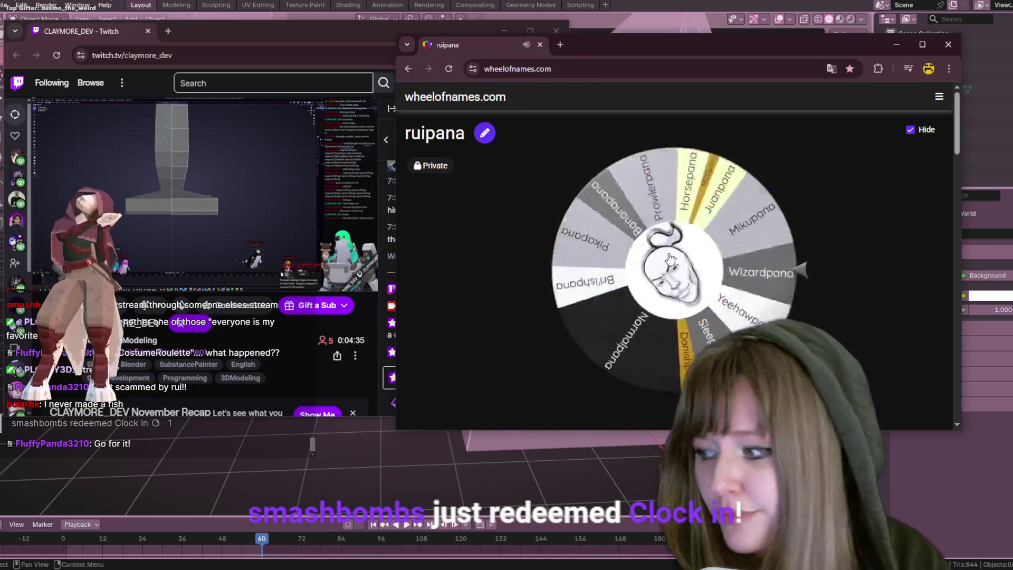
# Move the wheel and stream windows aside to uncover Blender
pyautogui.moveTo(669, 52)
pyautogui.mouseDown()
pyautogui.moveTo(788, 26)
pyautogui.moveTo(880, 115)
pyautogui.moveTo(889, 204)
pyautogui.moveTo(736, 44)
pyautogui.moveTo(768, 44)
pyautogui.mouseUp()
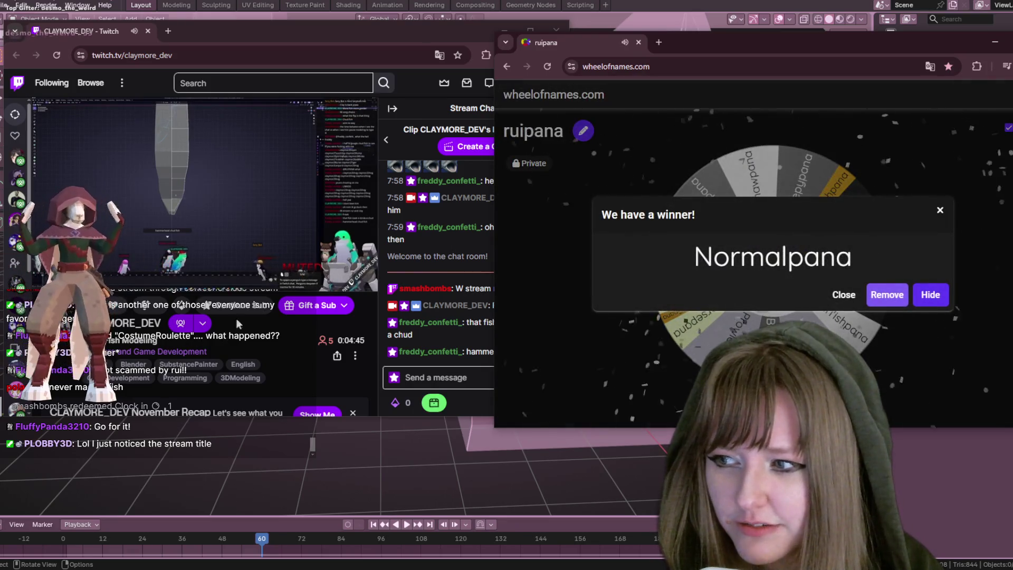
pyautogui.moveTo(414, 34); pyautogui.dragTo(389, 39)
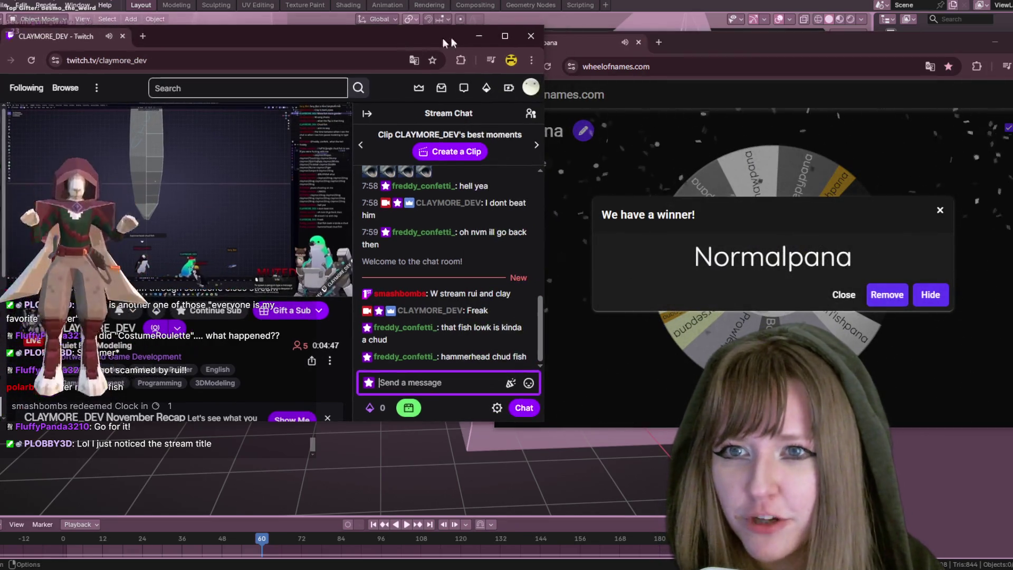
pyautogui.click(725, 49)
pyautogui.moveTo(725, 49)
pyautogui.mouseDown()
pyautogui.moveTo(87, 198)
pyautogui.moveTo(0, 191)
pyautogui.mouseUp()
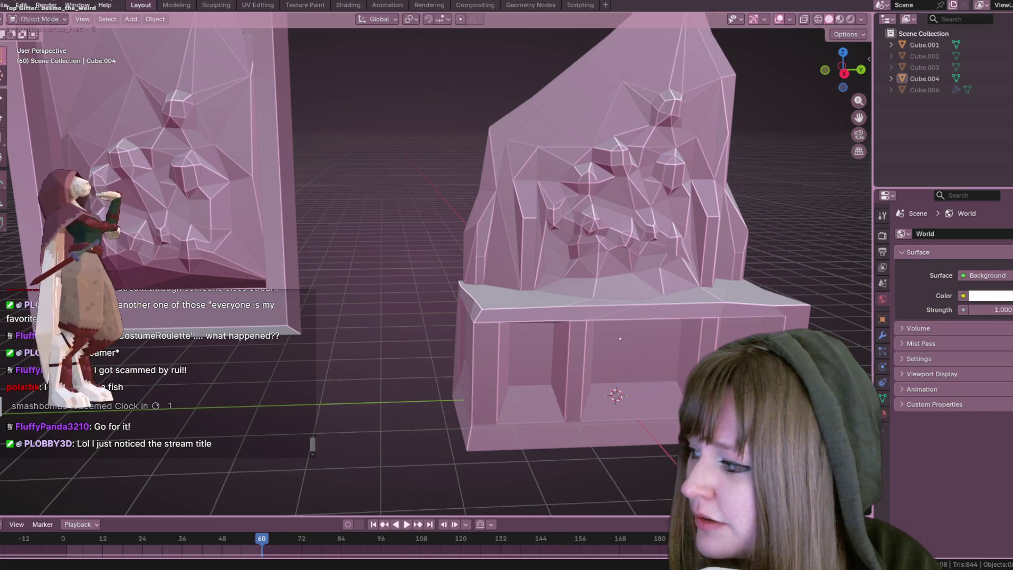
# Close the stream window and return to the Blender scene
pyautogui.hotkey('alt', 'Tab')
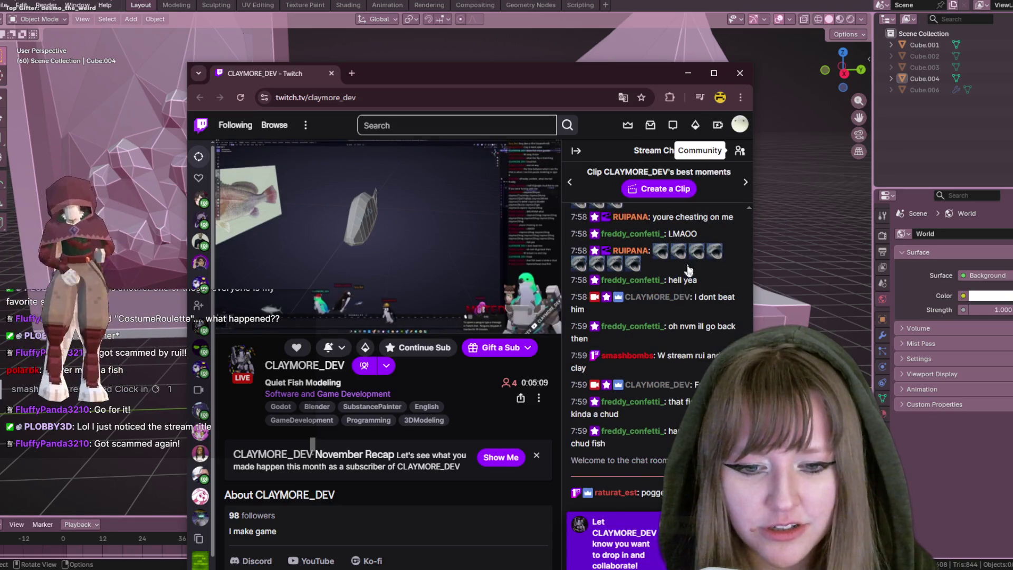
pyautogui.click(738, 74)
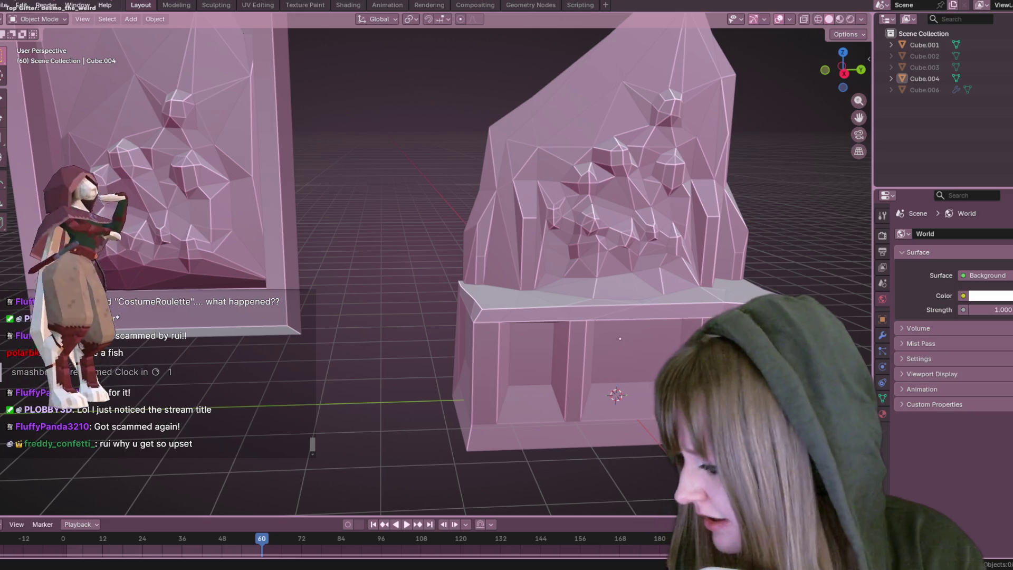
pyautogui.press('super+d')
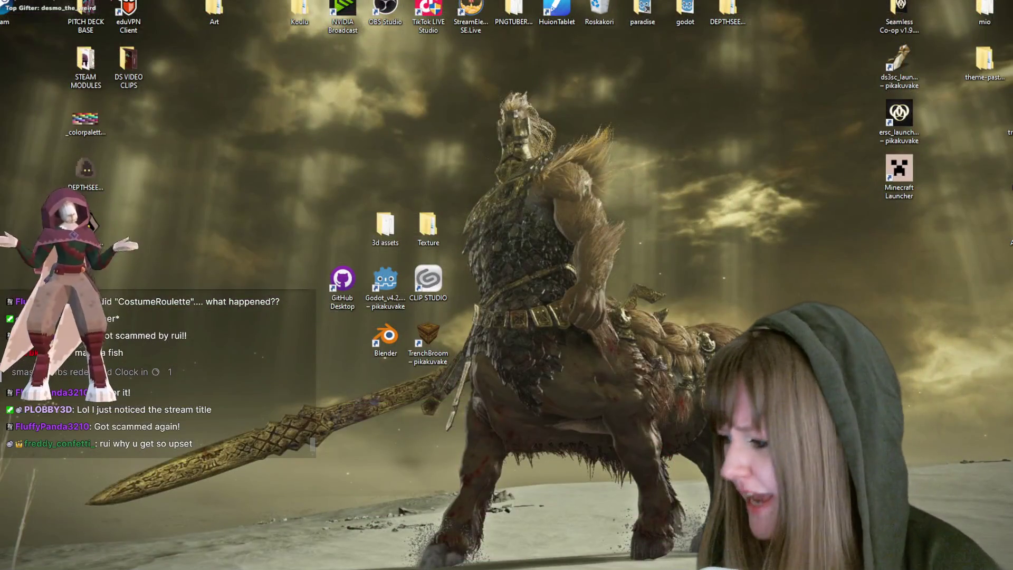
pyautogui.press('super+d')
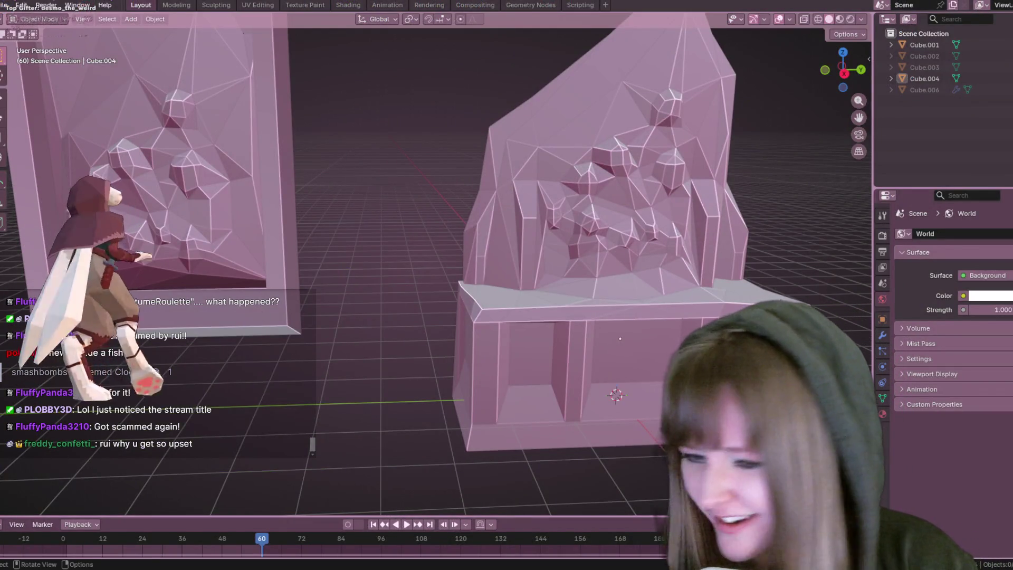
# Face the relief panel head-on and put Cube.004 into Edit Mode
pyautogui.moveTo(518, 373); pyautogui.dragTo(546, 321, button='middle')
pyautogui.moveTo(272, 233)
pyautogui.mouseDown(button='middle')
pyautogui.moveTo(340, 178)
pyautogui.moveTo(510, 198)
pyautogui.mouseUp(button='middle')
pyautogui.press('Tab')
pyautogui.scroll(2, 431, 235)
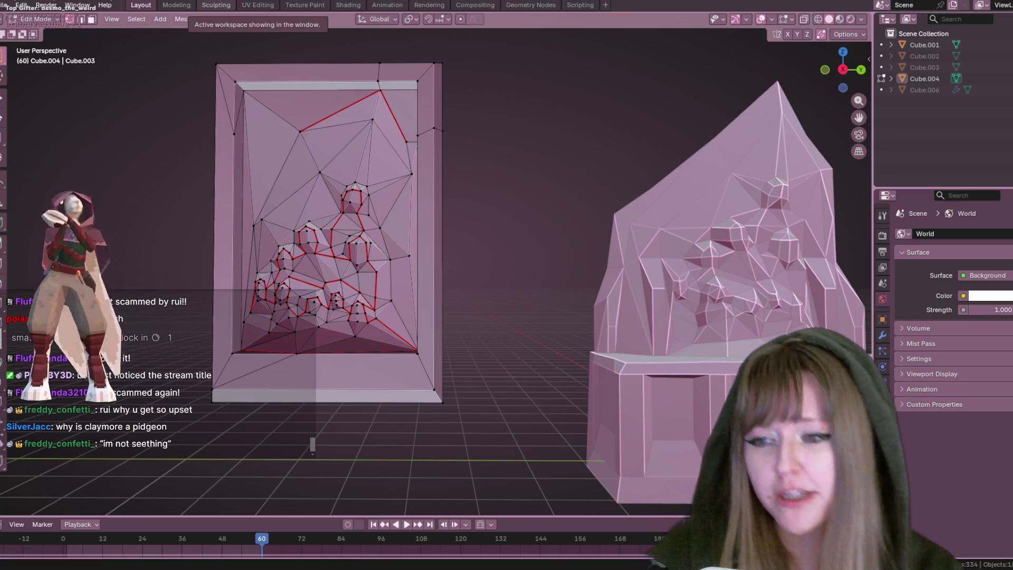
# Switch to the Right Orthographic view of the frame
pyautogui.moveTo(441, 278)
pyautogui.mouseDown(button='middle')
pyautogui.moveTo(565, 160)
pyautogui.moveTo(738, 95)
pyautogui.mouseUp(button='middle')
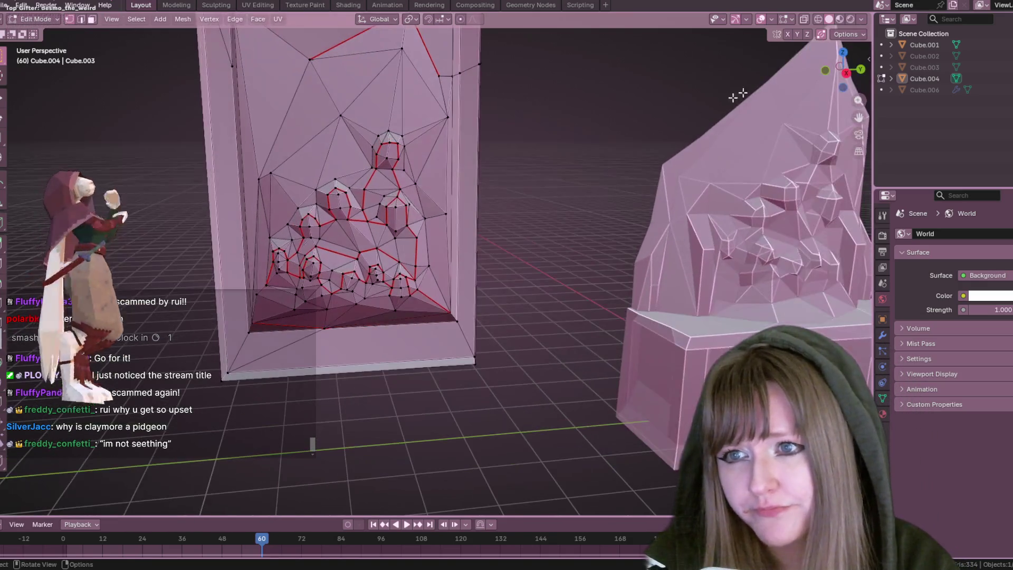
pyautogui.click(846, 73)
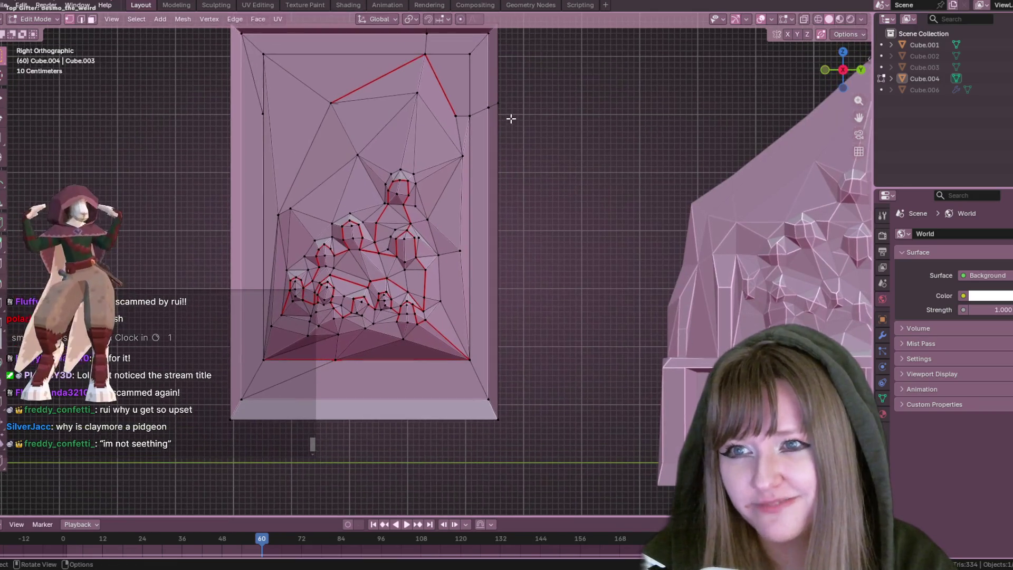
pyautogui.scroll(-2, 452, 156)
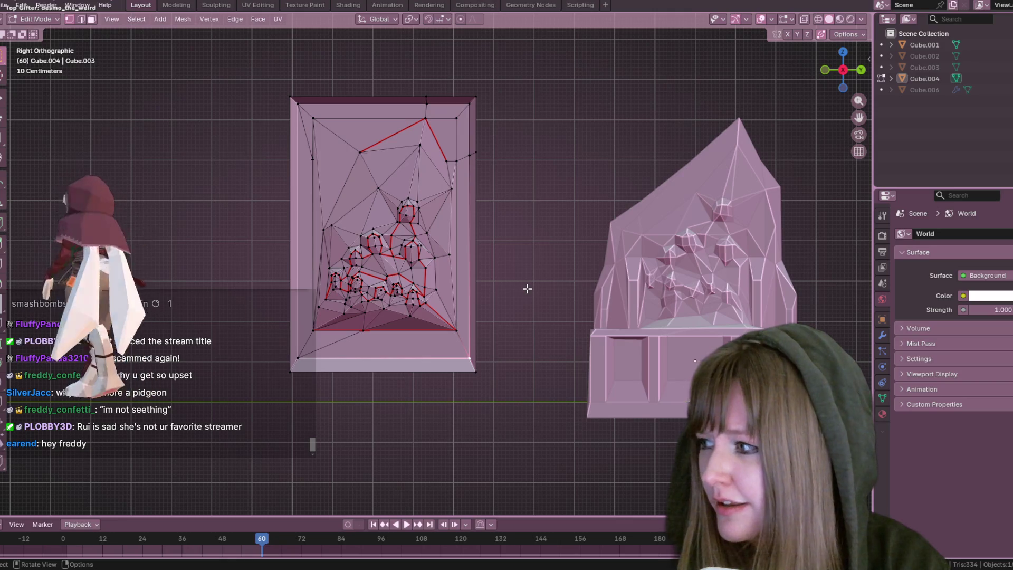
# Move the frame's bottom vertices 0.3495 m in Z and 0.05592 m in Y, then bring Google search over Blender
pyautogui.moveTo(242, 358); pyautogui.dragTo(528, 406)
pyautogui.press('g')
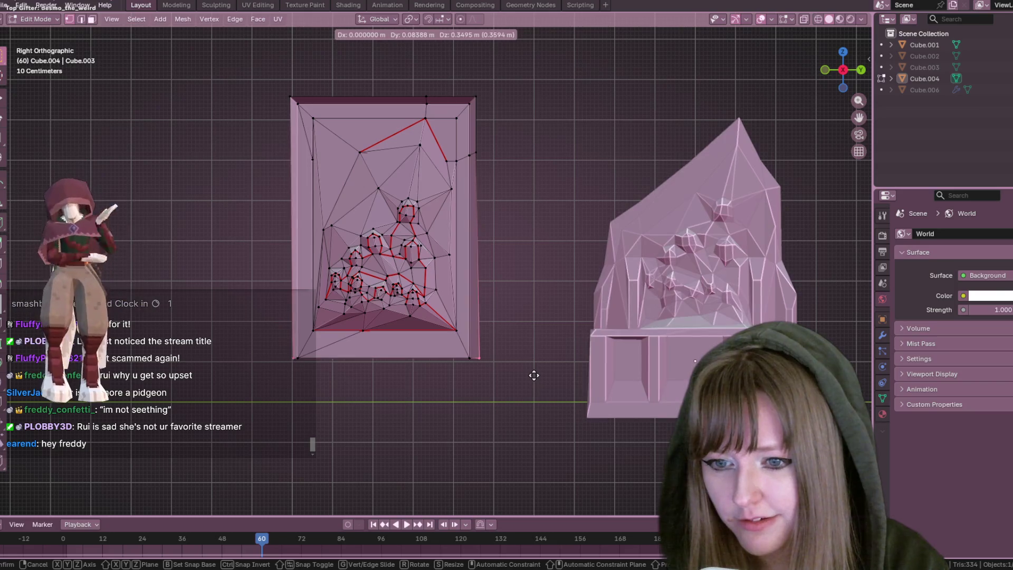
pyautogui.click(533, 375)
pyautogui.scroll(1, 532, 374)
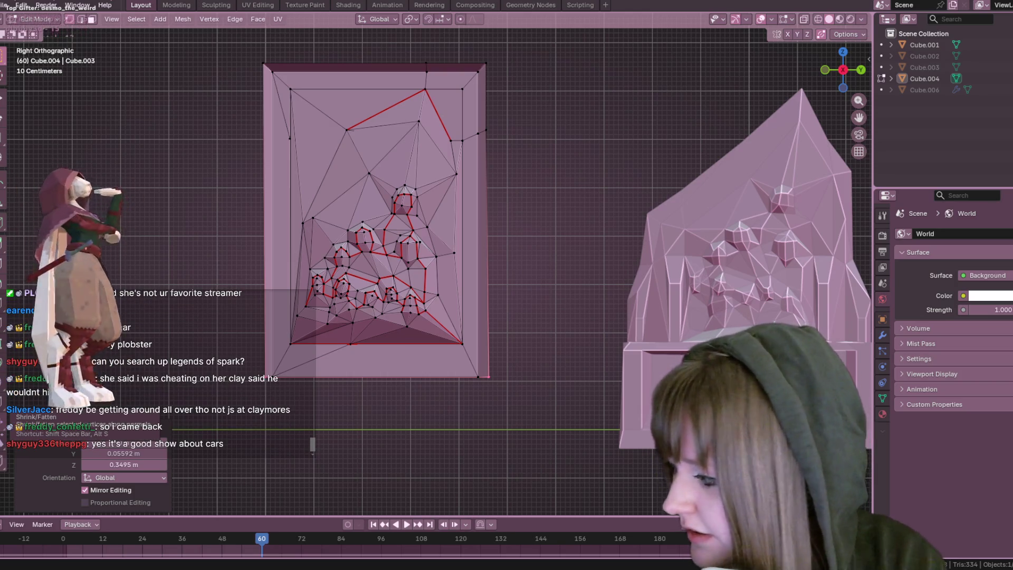
pyautogui.moveTo(1012, 80)
pyautogui.mouseDown()
pyautogui.moveTo(624, 81)
pyautogui.moveTo(626, 22)
pyautogui.moveTo(562, 22)
pyautogui.mouseUp()
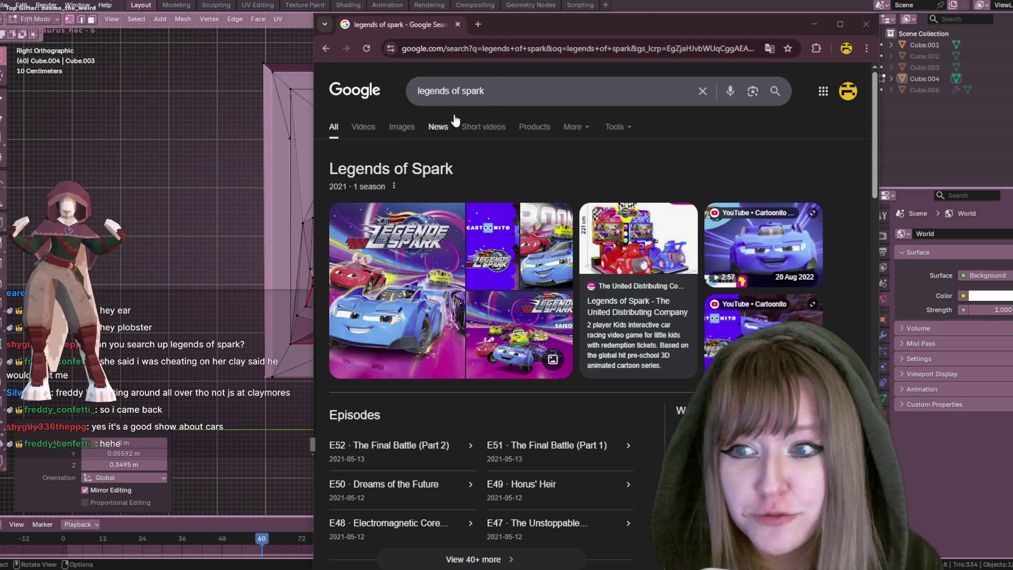
# Show Google Images results for 'legends of spark'
pyautogui.click(402, 128)
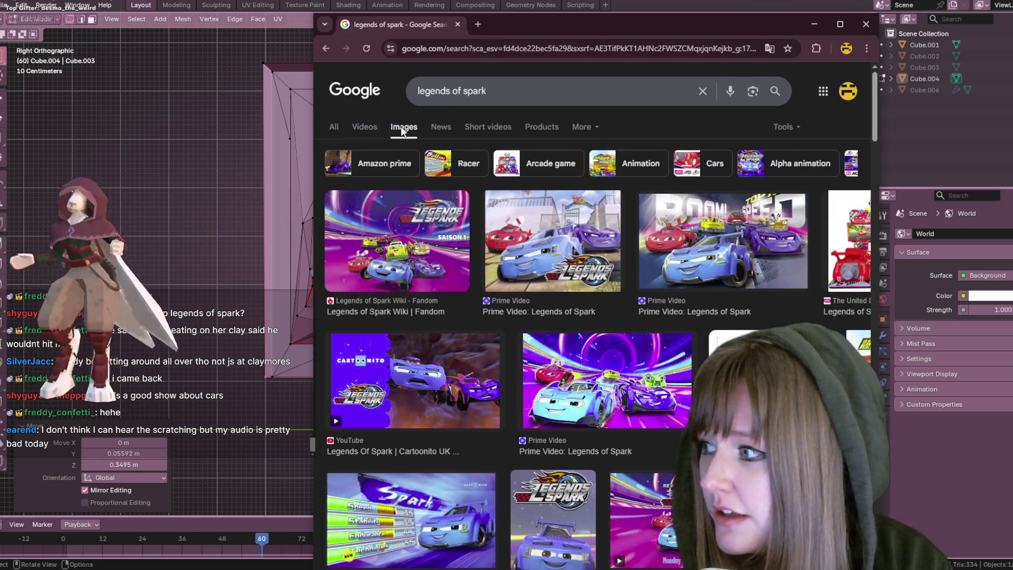
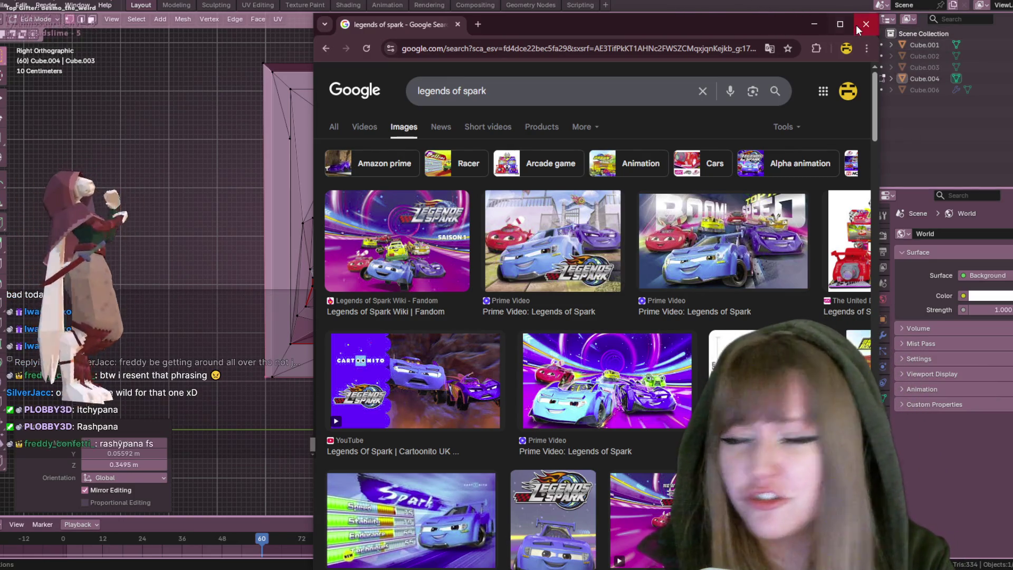
# Close the Chrome 'legends of spark' image search to get back to Blender
pyautogui.click(865, 24)
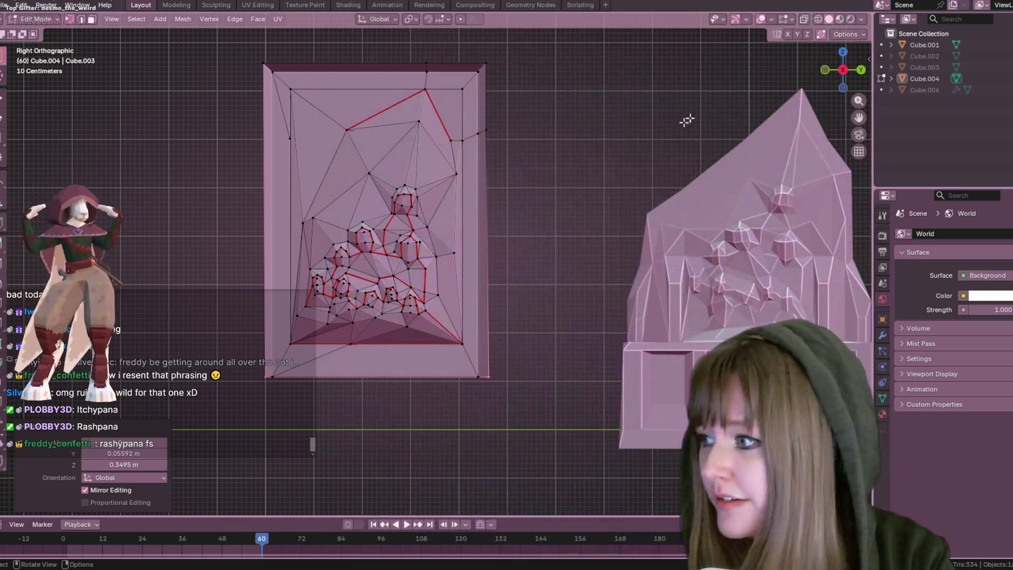
# Zoom and orbit around the relief panel, picking a frame-border edge and cancelling the Delete menu
pyautogui.scroll(2, 610, 175)
pyautogui.moveTo(633, 192)
pyautogui.keyDown('shift'); pyautogui.mouseDown(button='middle')
pyautogui.moveTo(562, 127)
pyautogui.moveTo(581, 210)
pyautogui.mouseUp(button='middle'); pyautogui.keyUp('shift')
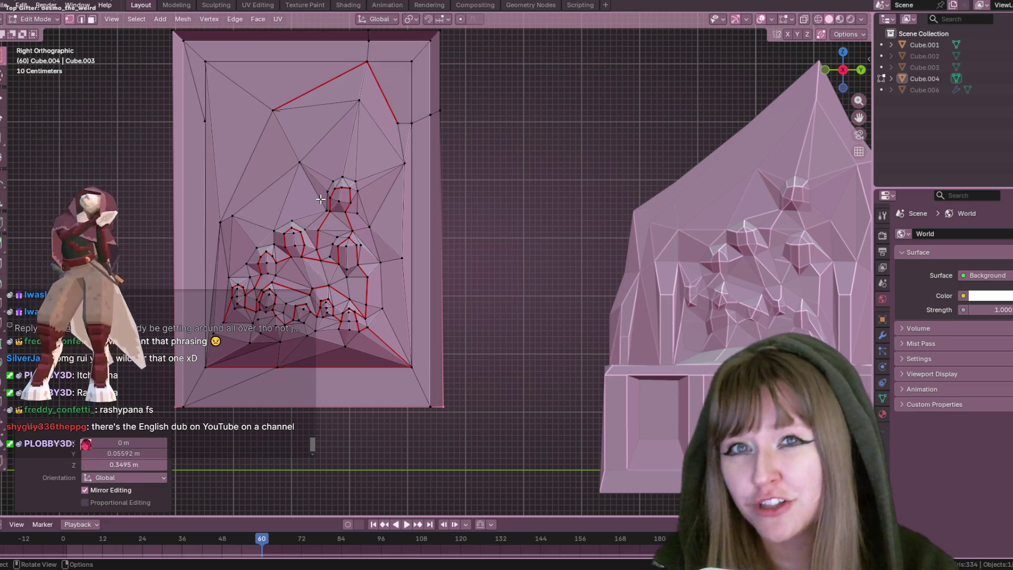
pyautogui.moveTo(323, 123); pyautogui.dragTo(373, 79, button='middle')
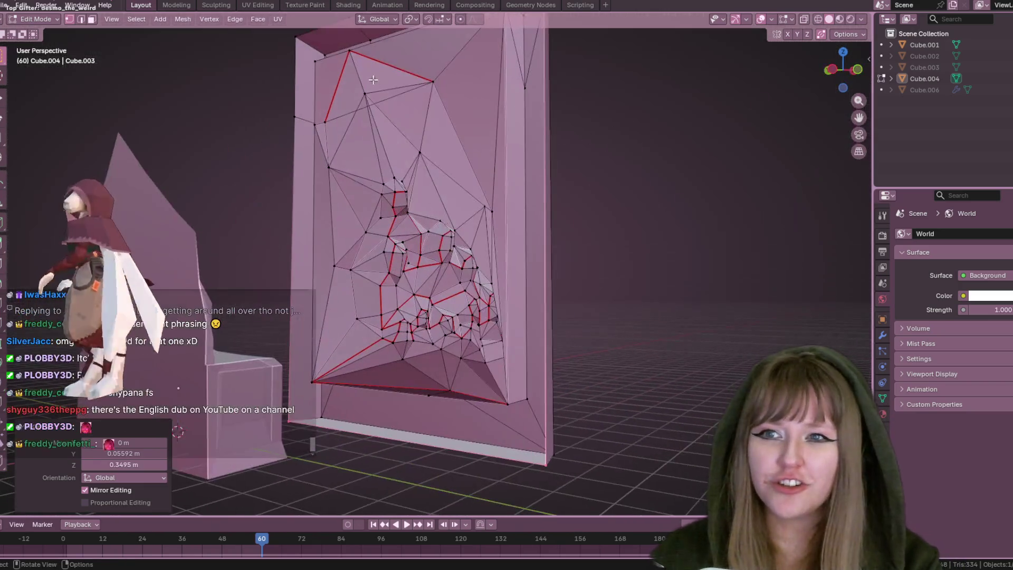
pyautogui.click(80, 19)
pyautogui.keyDown('shift'); pyautogui.click(402, 96); pyautogui.keyUp('shift')
pyautogui.press('x')
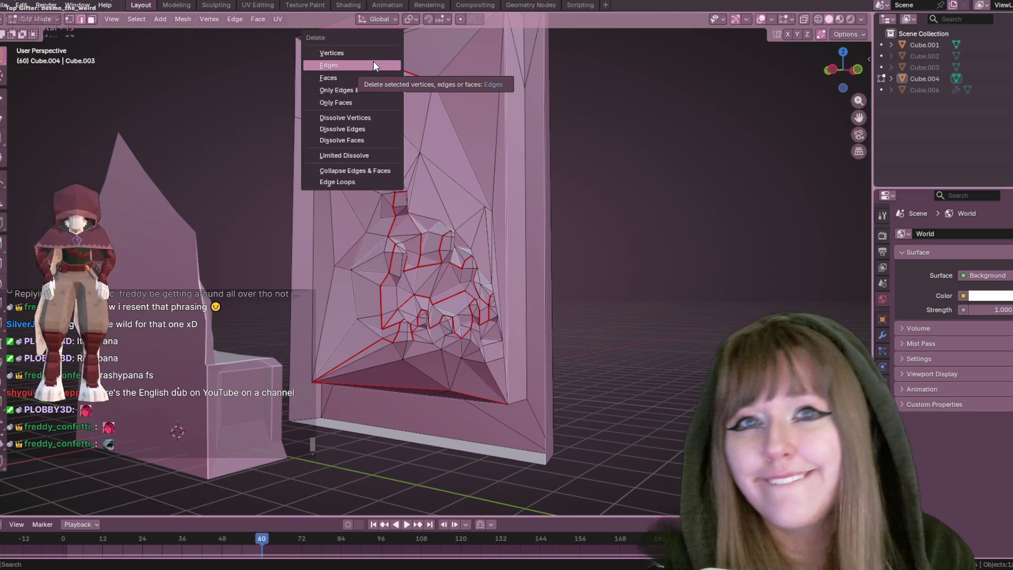
pyautogui.moveTo(655, 264)
pyautogui.mouseDown(button='middle')
pyautogui.moveTo(676, 248)
pyautogui.moveTo(541, 213)
pyautogui.moveTo(516, 179)
pyautogui.moveTo(476, 203)
pyautogui.mouseUp(button='middle')
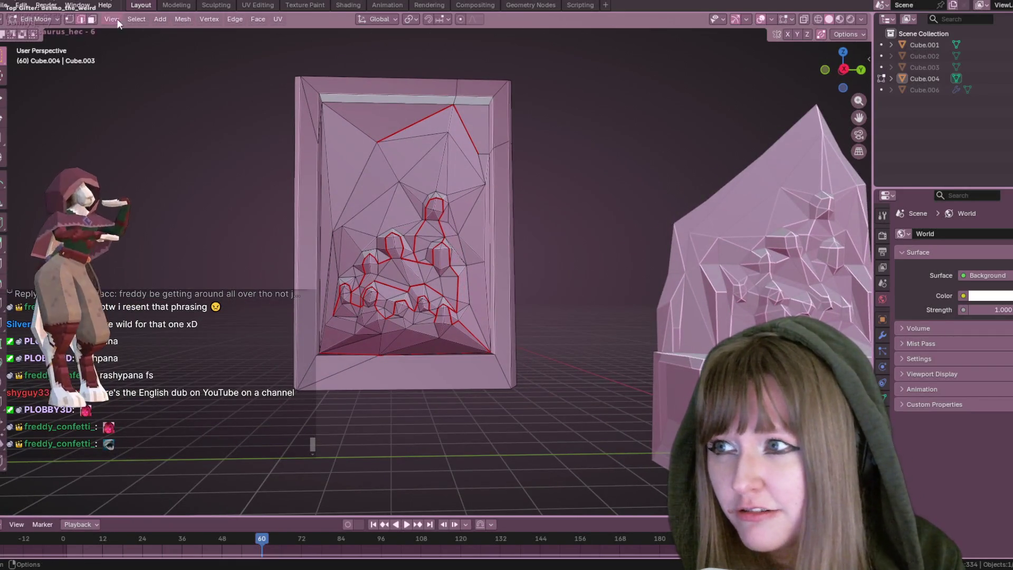
# In vertex select, start sliding the frame's inner-left corner vertex along its edge
pyautogui.click(70, 19)
pyautogui.moveTo(327, 137); pyautogui.dragTo(302, 158, button='middle')
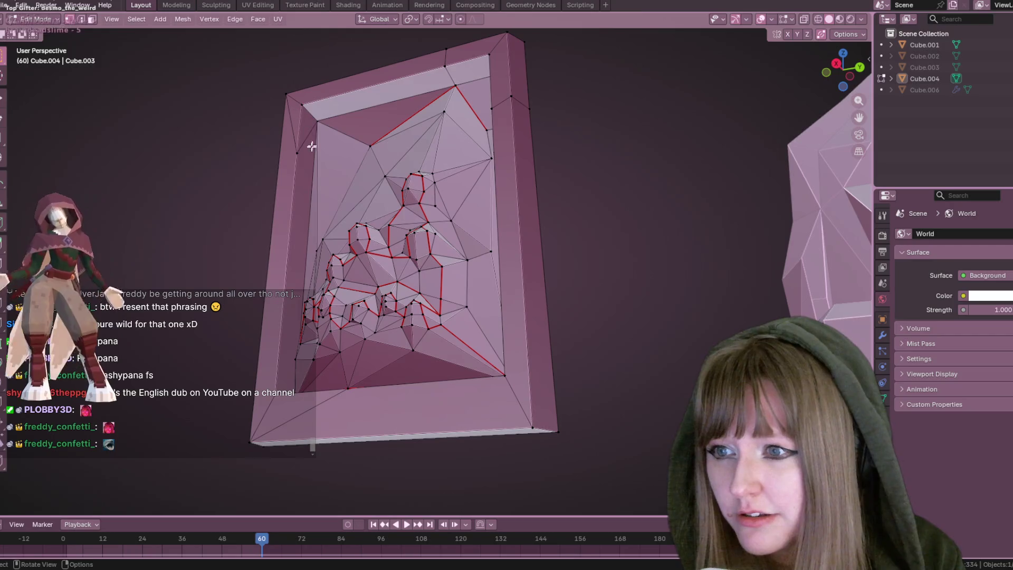
pyautogui.hotkey('shift', 'v')
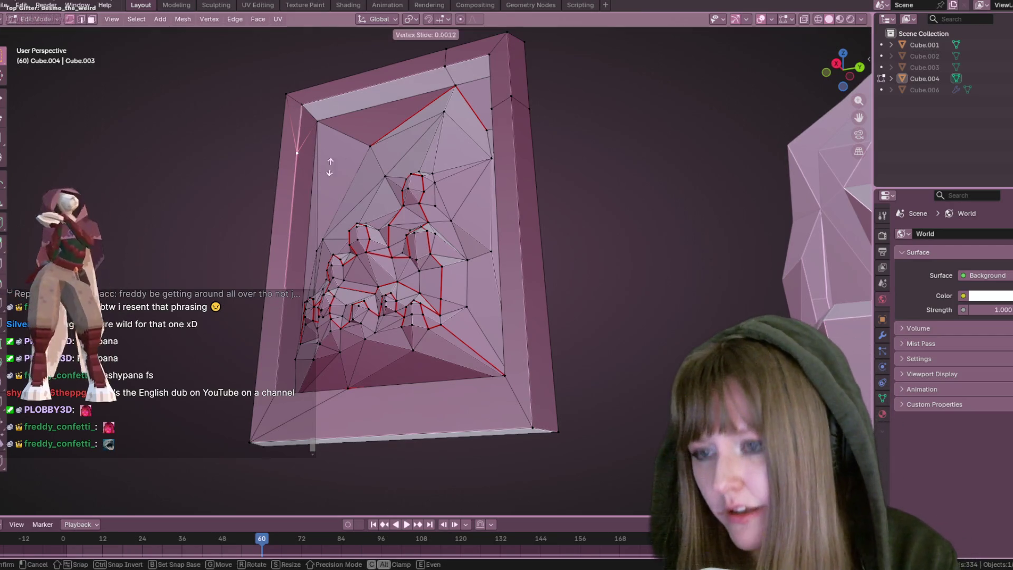
# Confirm the first corner slide and slide a second border vertex onto its corner
pyautogui.click(378, 94)
pyautogui.moveTo(378, 94)
pyautogui.mouseDown(button='middle')
pyautogui.moveTo(309, 101)
pyautogui.moveTo(454, 37)
pyautogui.mouseUp(button='middle')
pyautogui.hotkey('shift', 'v')
pyautogui.click(491, 80)
pyautogui.moveTo(491, 79)
pyautogui.mouseDown(button='middle')
pyautogui.moveTo(526, 112)
pyautogui.moveTo(567, 113)
pyautogui.moveTo(568, 152)
pyautogui.moveTo(545, 125)
pyautogui.mouseUp(button='middle')
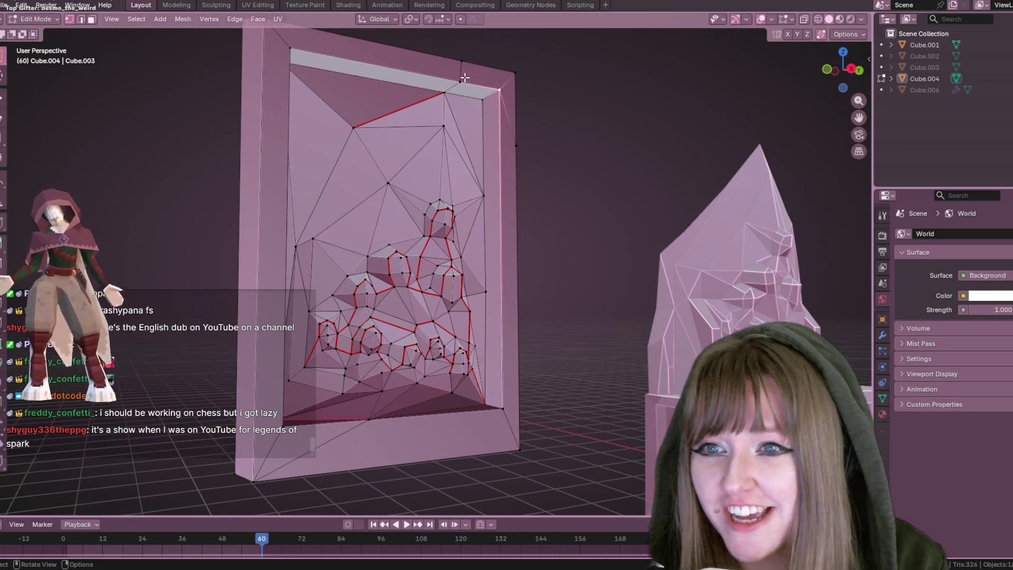
pyautogui.moveTo(463, 83); pyautogui.dragTo(565, 104, button='middle')
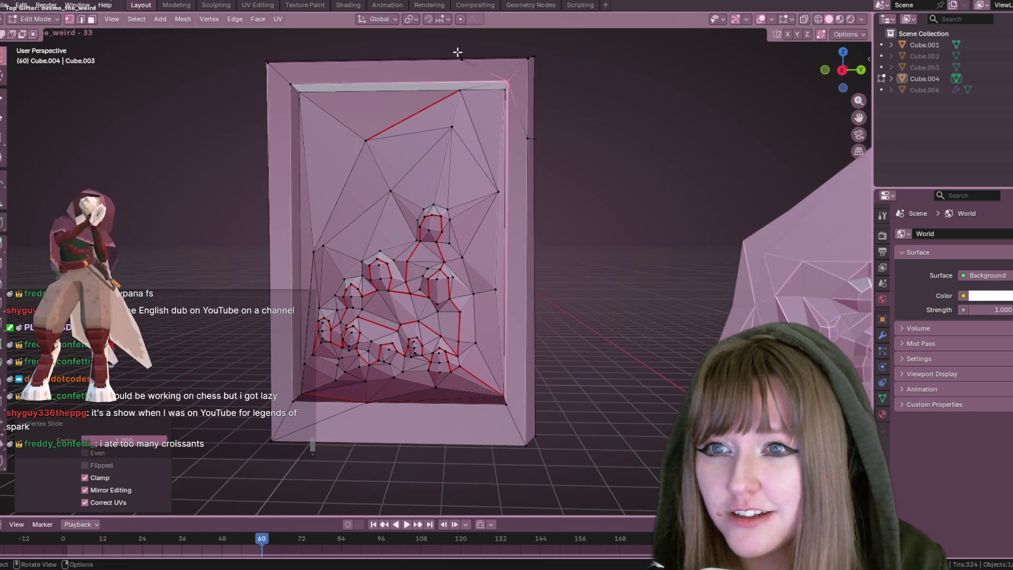
pyautogui.moveTo(457, 49); pyautogui.dragTo(540, 99, button='middle')
pyautogui.hotkey('shift', 'v')
pyautogui.click(605, 66)
# Slide two more border vertices onto their corners, reducing the mesh to 319 triangles
pyautogui.scroll(2, 605, 65)
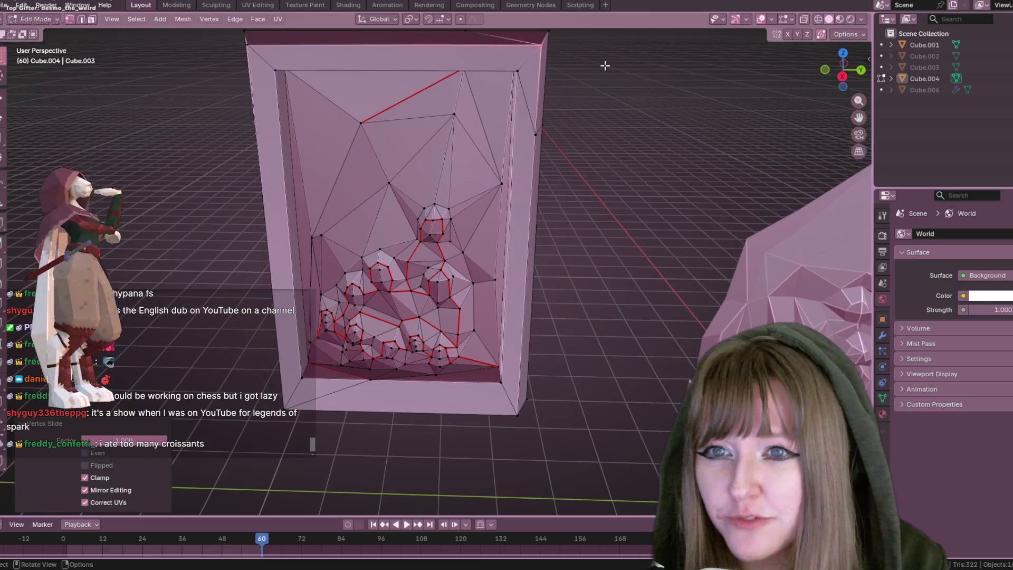
pyautogui.scroll(-3, 605, 66)
pyautogui.moveTo(522, 159)
pyautogui.mouseDown(button='middle')
pyautogui.moveTo(496, 134)
pyautogui.moveTo(503, 142)
pyautogui.mouseUp(button='middle')
pyautogui.hotkey('shift', 'v')
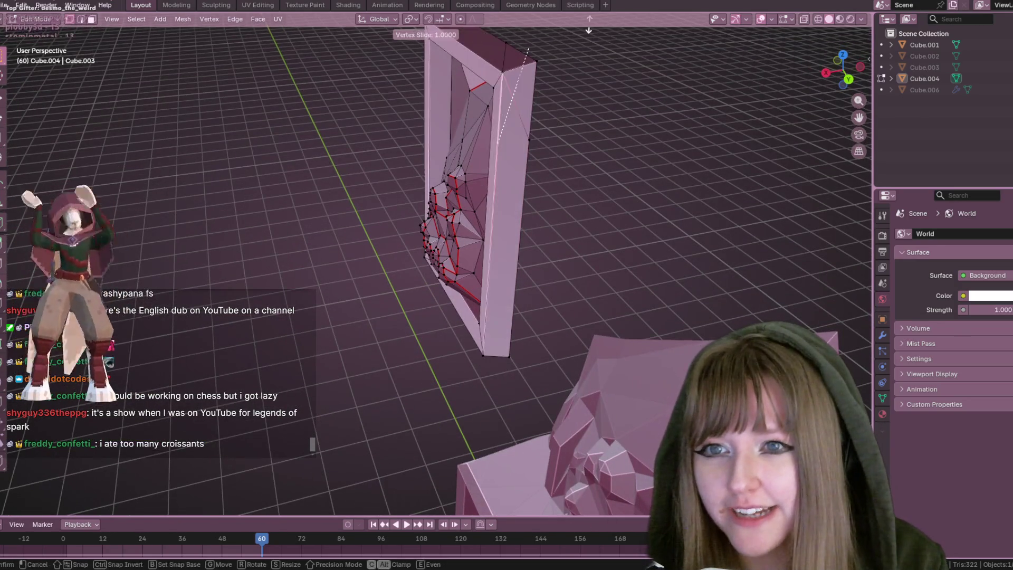
pyautogui.click(559, 106)
pyautogui.hotkey('shift', 'v')
pyautogui.click(538, 464)
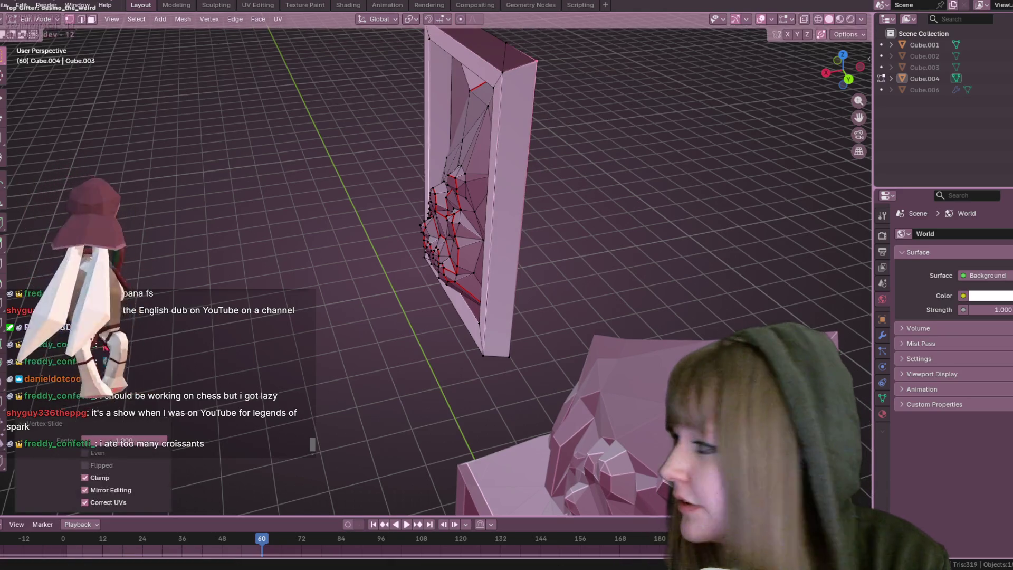
pyautogui.moveTo(527, 232); pyautogui.dragTo(591, 226, button='middle')
pyautogui.scroll(-2, 593, 211)
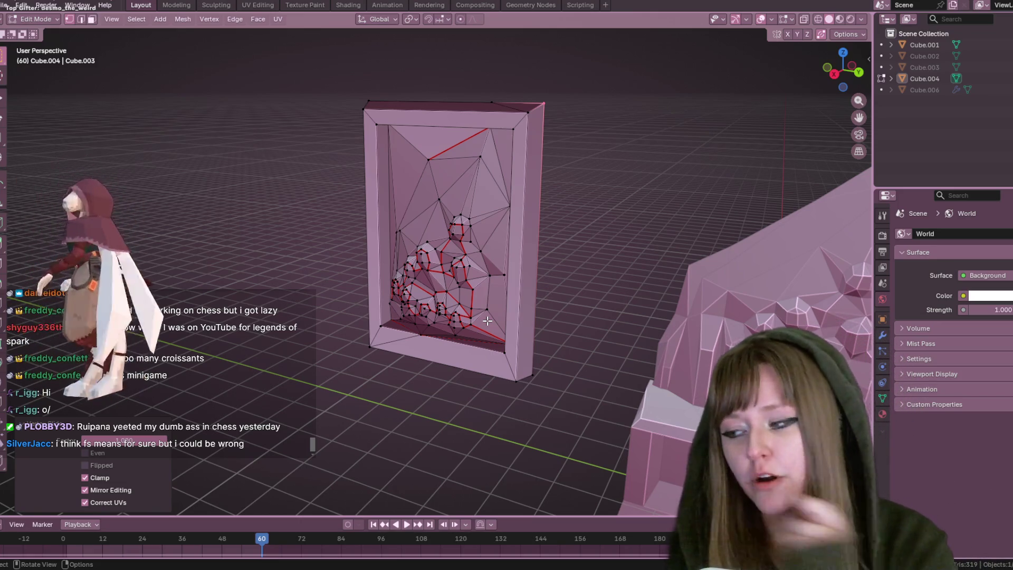
pyautogui.moveTo(535, 186); pyautogui.dragTo(549, 233, button='middle')
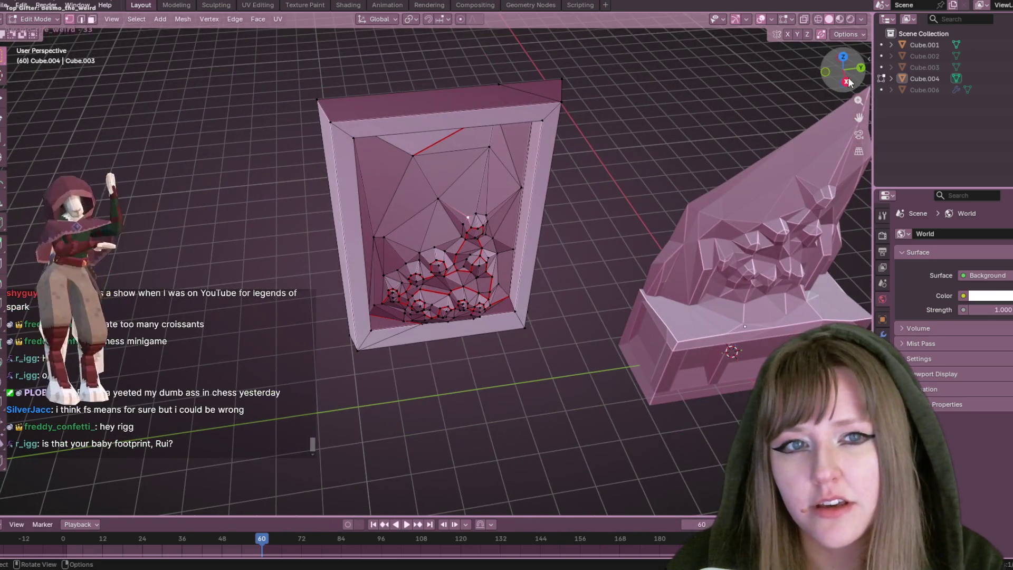
# In Right Orthographic view, raise the relief's top vertex slightly, then return to Object Mode
pyautogui.click(846, 82)
pyautogui.scroll(3, 553, 153)
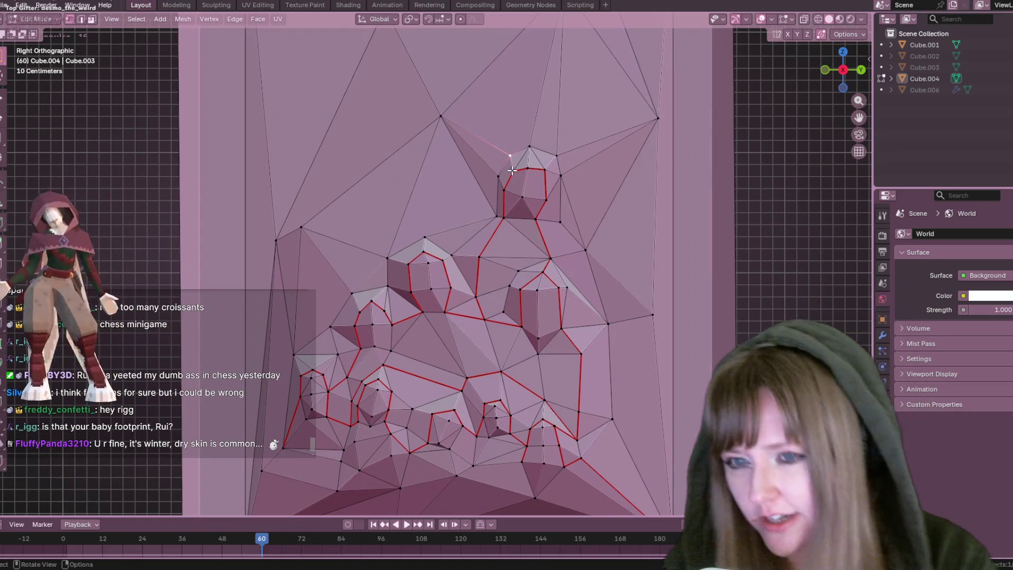
pyautogui.moveTo(491, 175)
pyautogui.mouseDown()
pyautogui.moveTo(529, 141)
pyautogui.moveTo(565, 146)
pyautogui.moveTo(531, 133)
pyautogui.mouseUp()
pyautogui.scroll(-3, 590, 133)
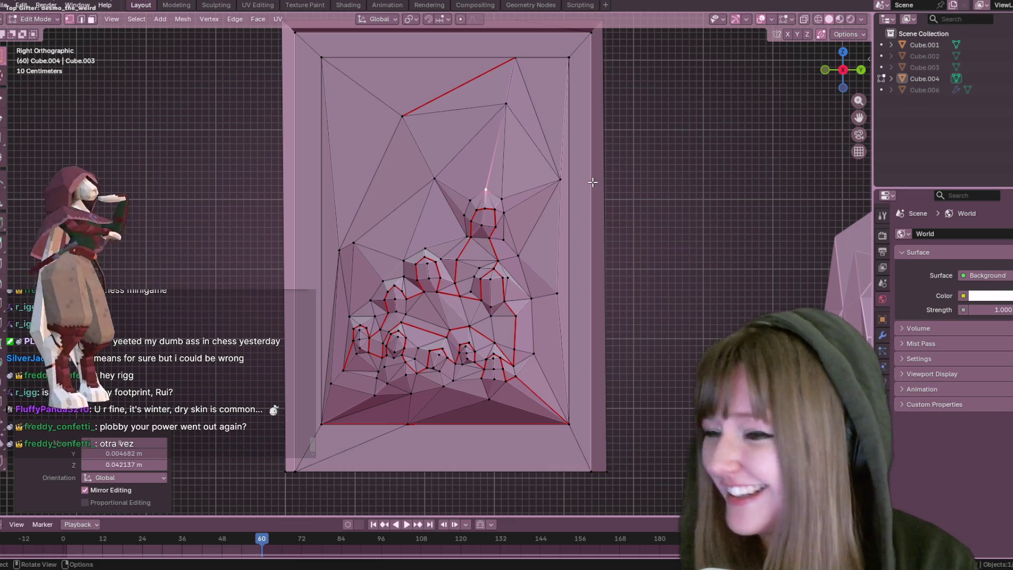
pyautogui.scroll(-4, 593, 191)
pyautogui.press('Tab')
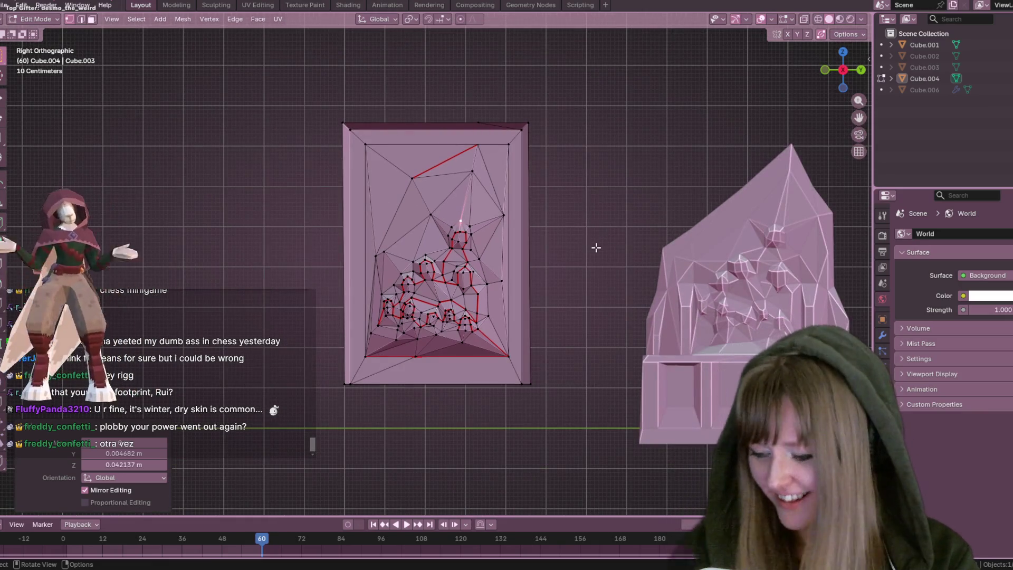
pyautogui.keyDown('shift'); pyautogui.moveTo(656, 287); pyautogui.dragTo(528, 250, button='middle'); pyautogui.keyUp('shift')
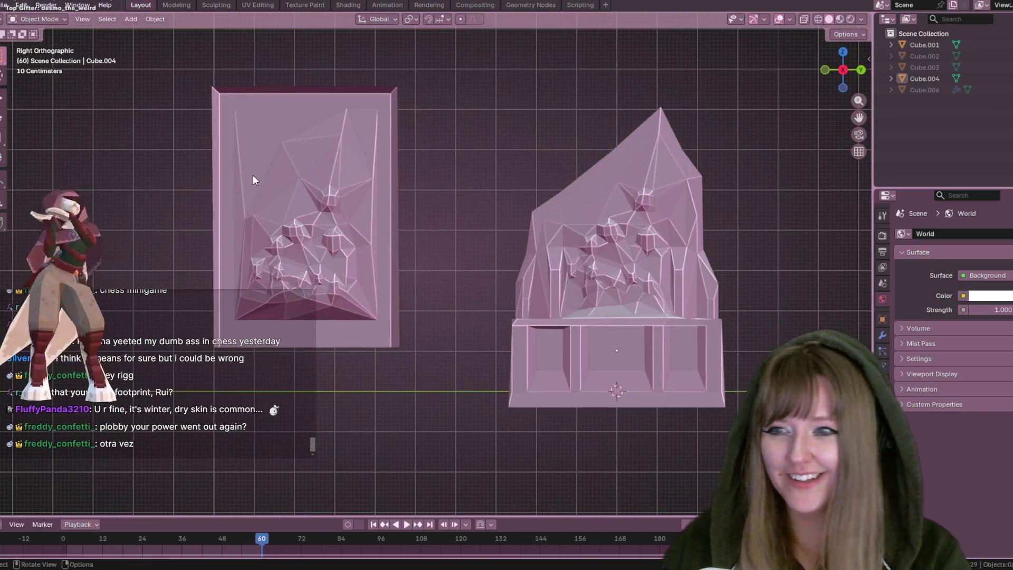
# Move the relief panel Cube.004 so its bottom is level with the pedestal's base
pyautogui.click(254, 176)
pyautogui.press('g')
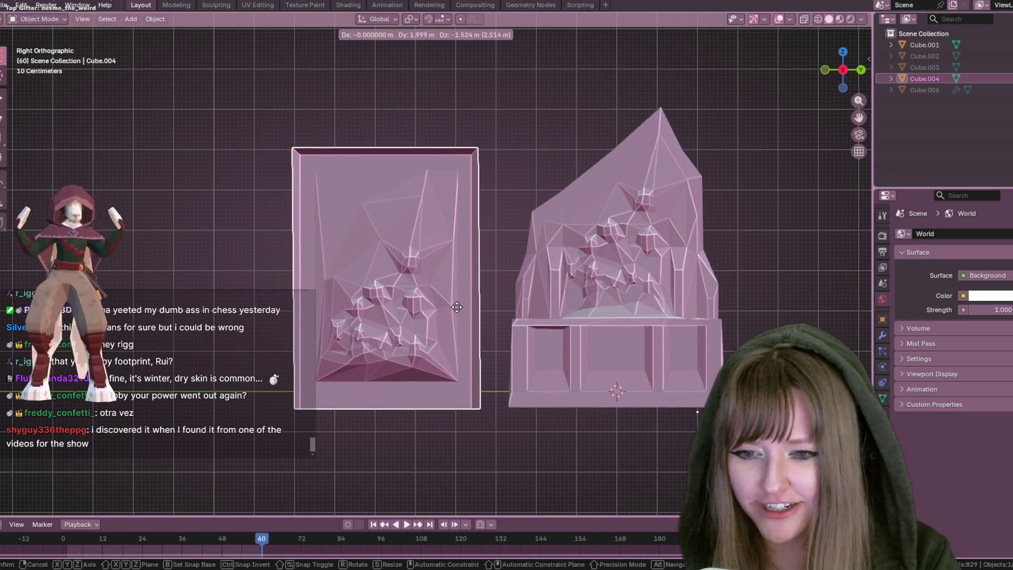
pyautogui.click(459, 312)
pyautogui.keyDown('shift'); pyautogui.moveTo(458, 312); pyautogui.dragTo(441, 242, button='middle'); pyautogui.keyUp('shift')
# With Affect Only Origins enabled, relocate the relief panel's origin
pyautogui.click(846, 34)
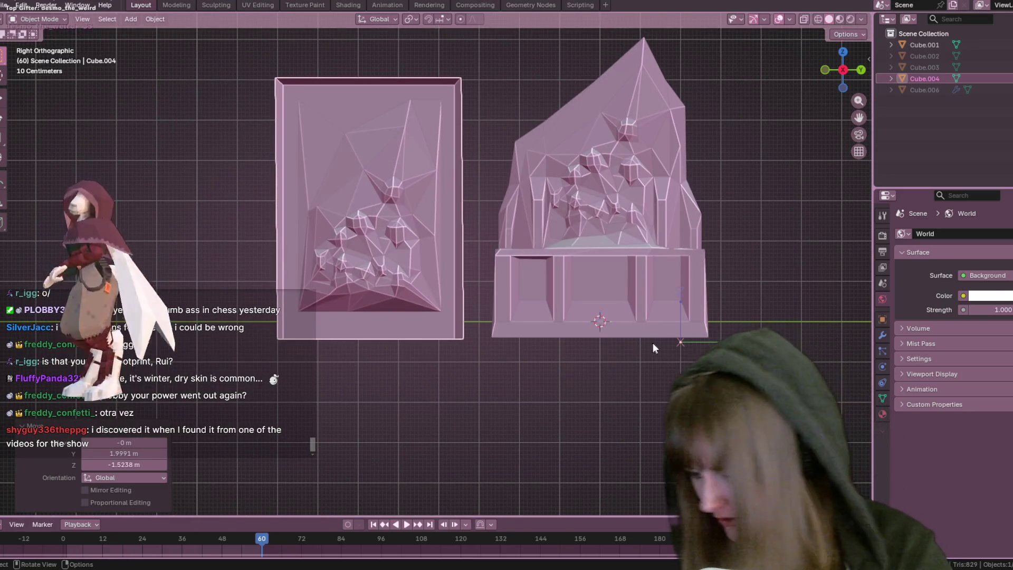
pyautogui.press('g')
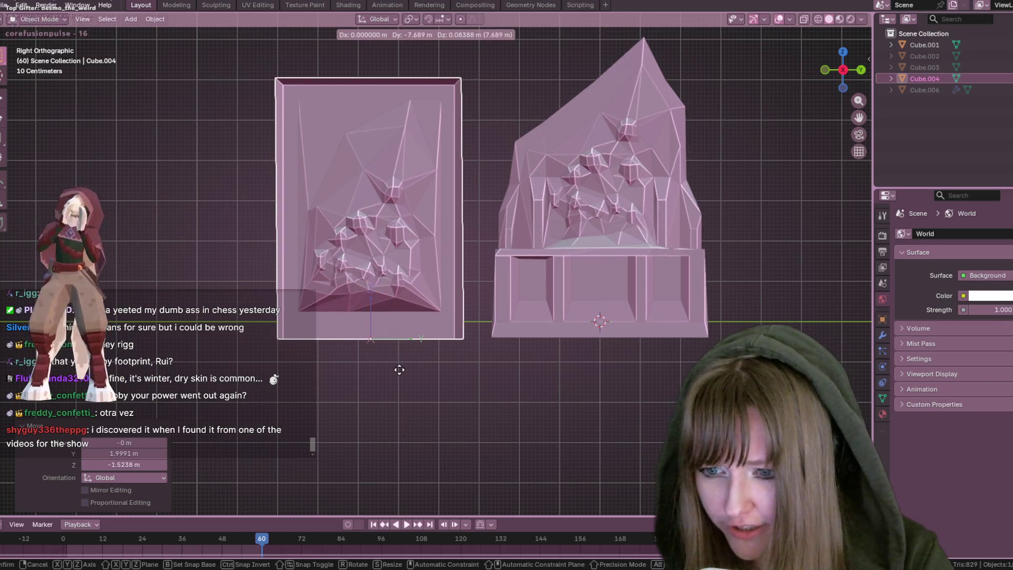
pyautogui.click(400, 366)
pyautogui.scroll(-1, 474, 372)
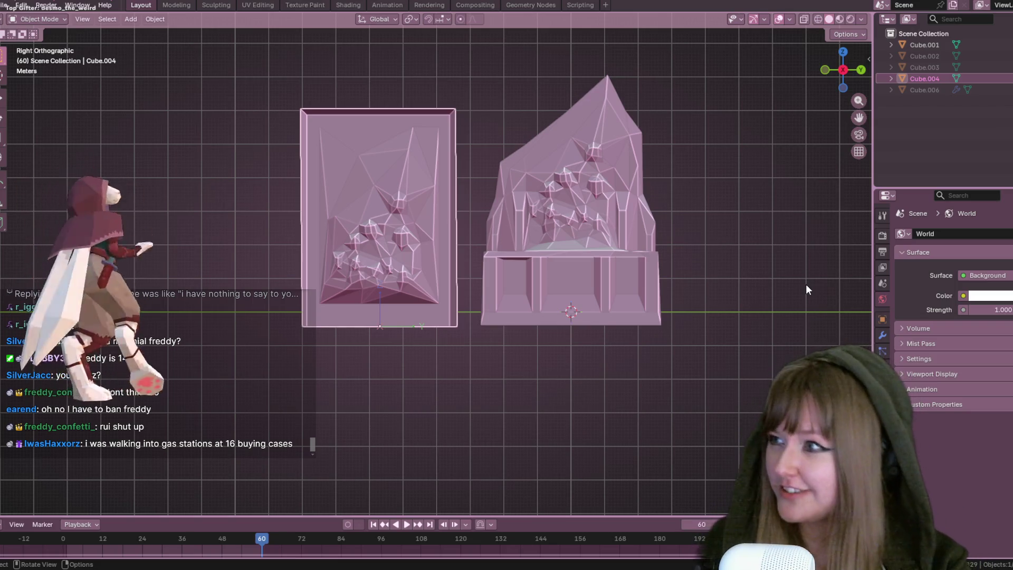
pyautogui.scroll(1, 481, 231)
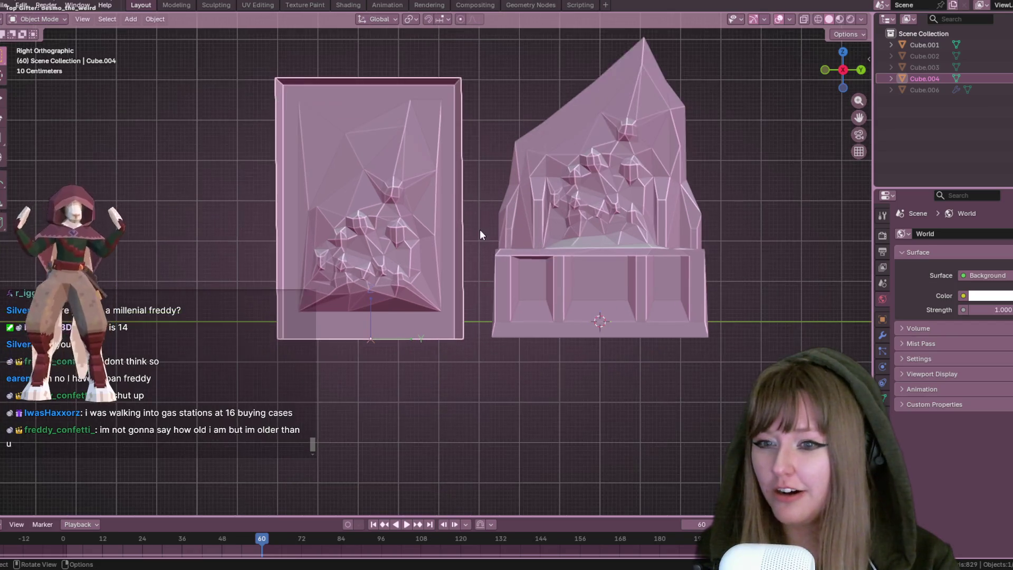
pyautogui.keyDown('shift'); pyautogui.moveTo(513, 223); pyautogui.dragTo(579, 263, button='middle'); pyautogui.keyUp('shift')
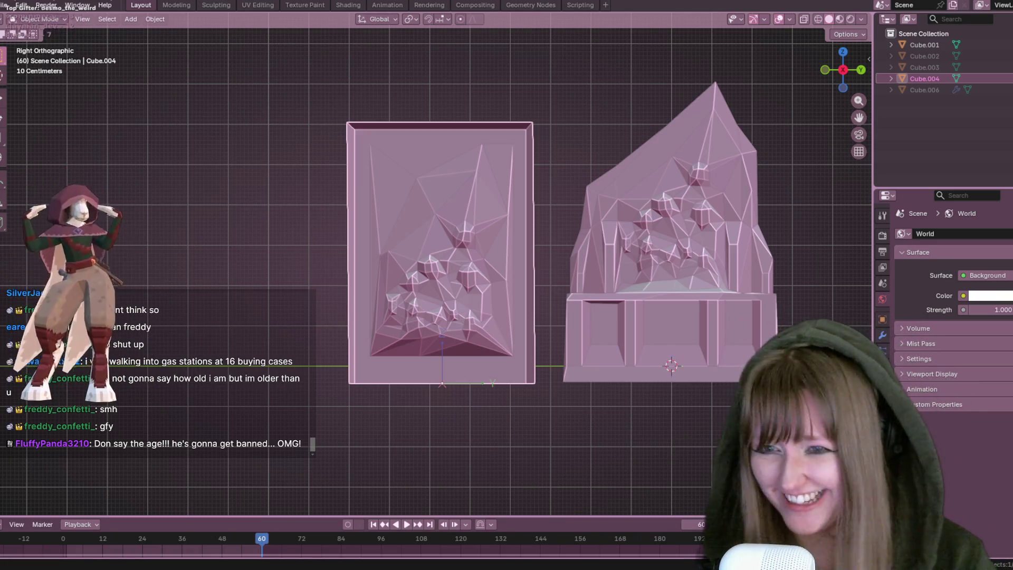
pyautogui.scroll(2, 581, 165)
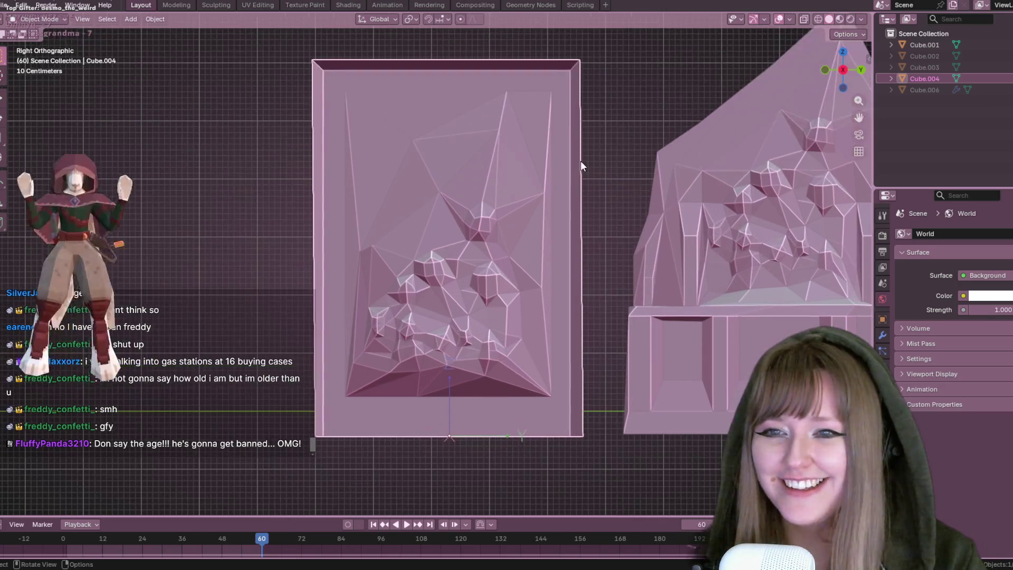
pyautogui.hotkey('alt', 'Tab')
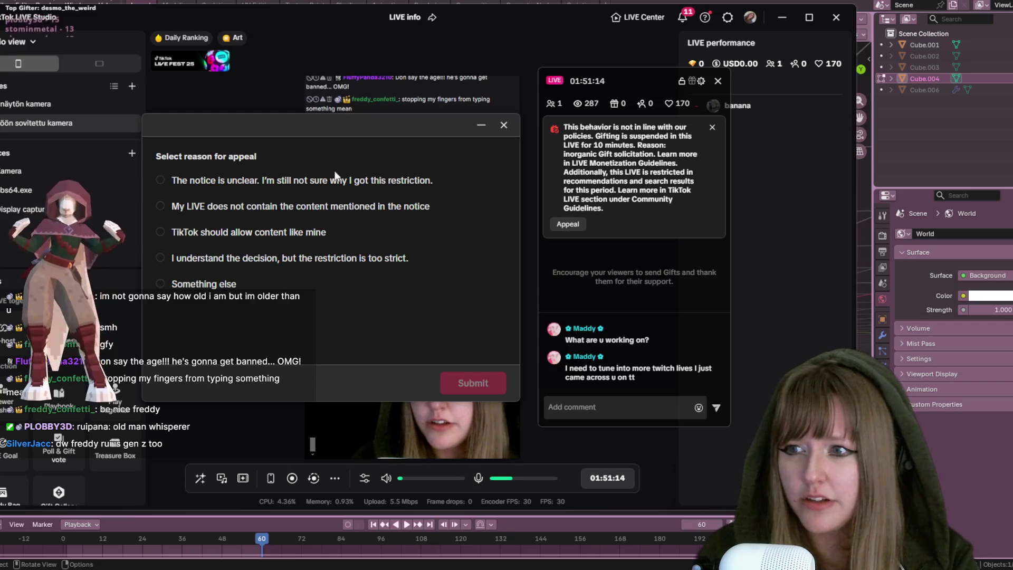
# Submit the gifting-restriction appeal citing the unclear notice, then shrink TikTok LIVE Studio and return to Blender
pyautogui.click(160, 180)
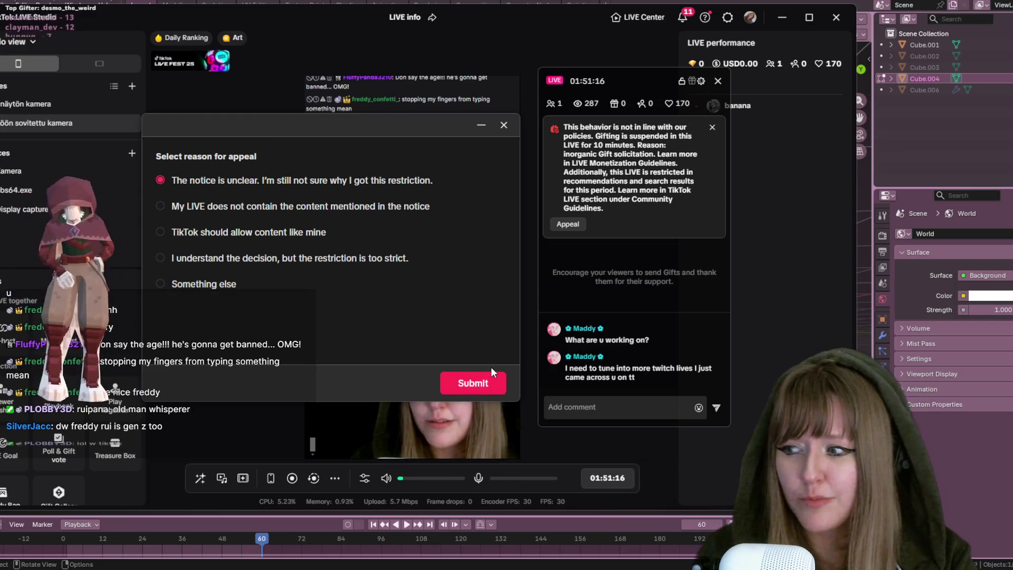
pyautogui.click(474, 385)
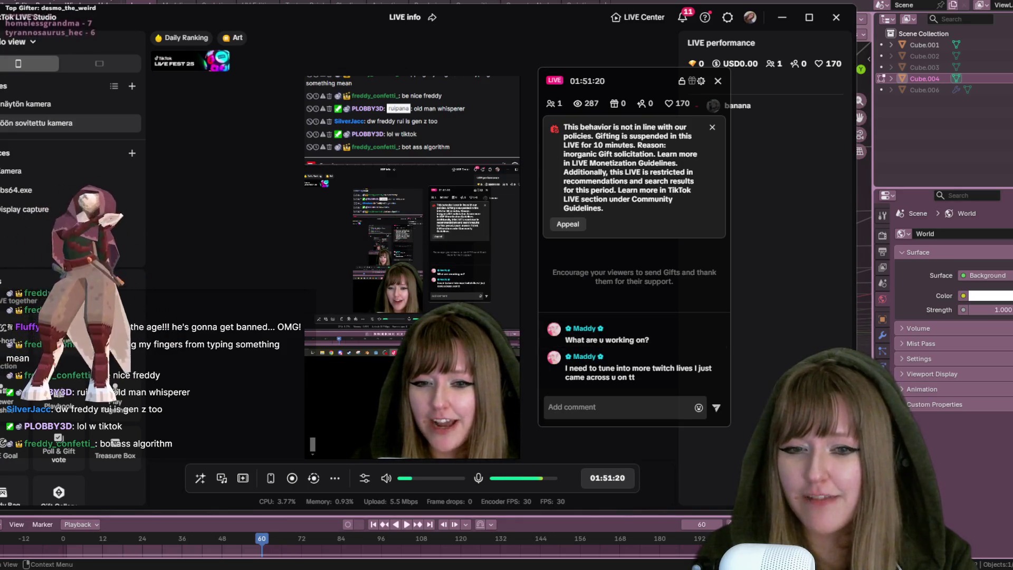
pyautogui.moveTo(586, 24); pyautogui.dragTo(586, 153)
pyautogui.hotkey('alt', 'Tab')
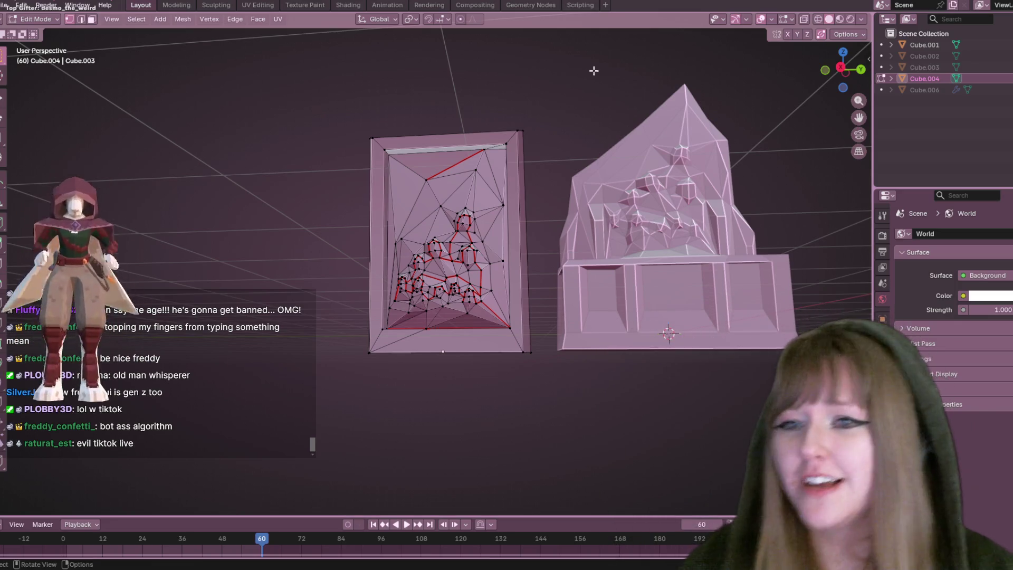
# In Right view, nudge a relief vertex about 0.013 m along Y, then exit to Object Mode and deselect
pyautogui.scroll(4, 546, 260)
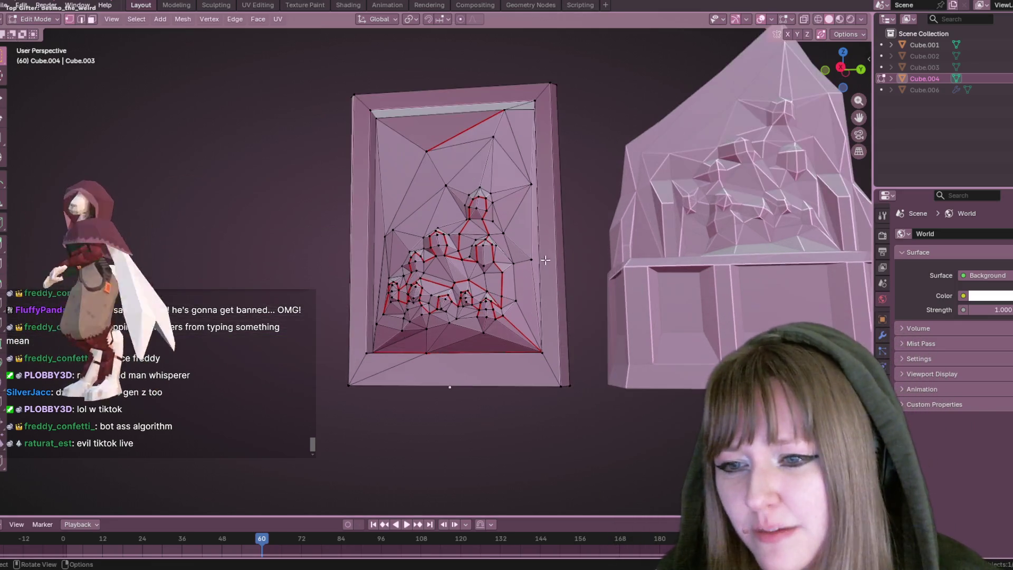
pyautogui.moveTo(571, 280); pyautogui.dragTo(568, 203, button='middle')
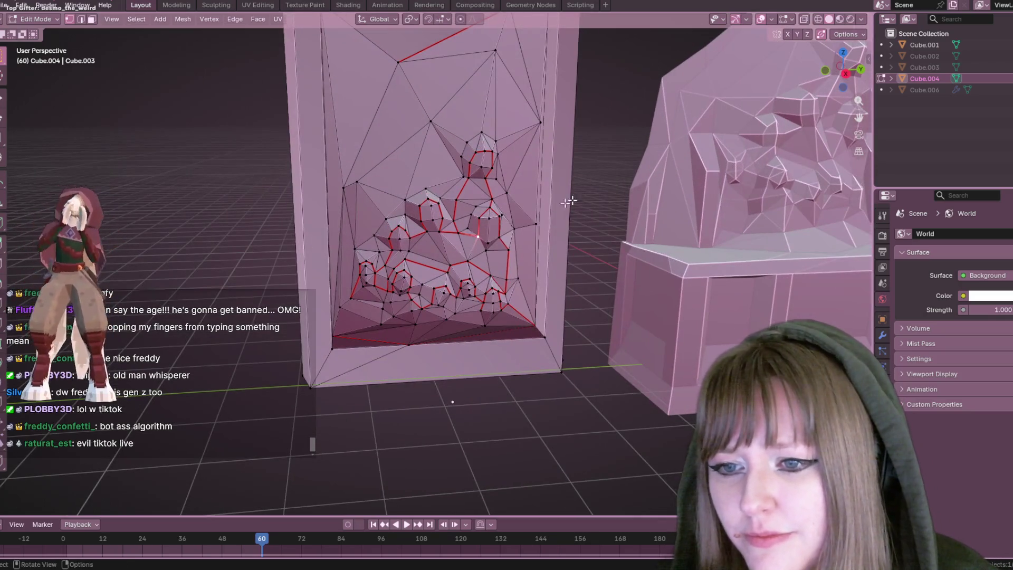
pyautogui.click(840, 69)
pyautogui.scroll(3, 633, 182)
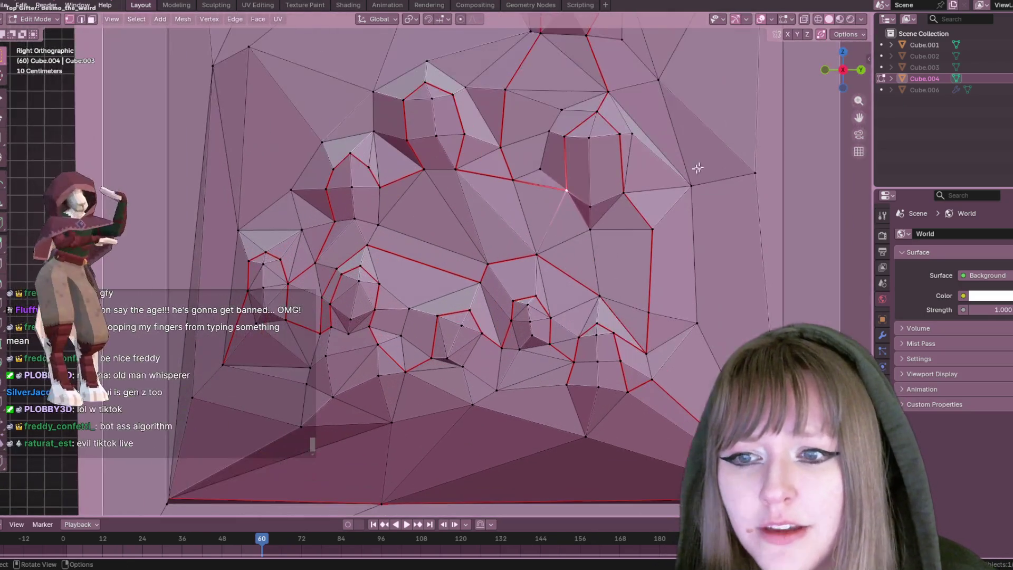
pyautogui.press('g')
pyautogui.click(633, 182)
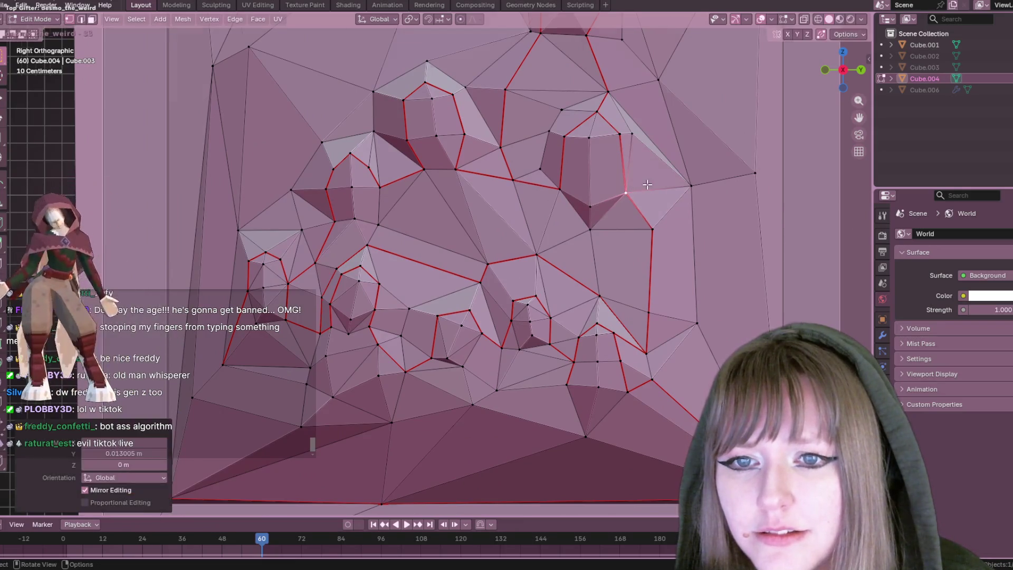
pyautogui.press('Tab')
pyautogui.scroll(-5, 656, 180)
pyautogui.scroll(-5, 657, 176)
pyautogui.click(758, 188)
pyautogui.scroll(3, 450, 246)
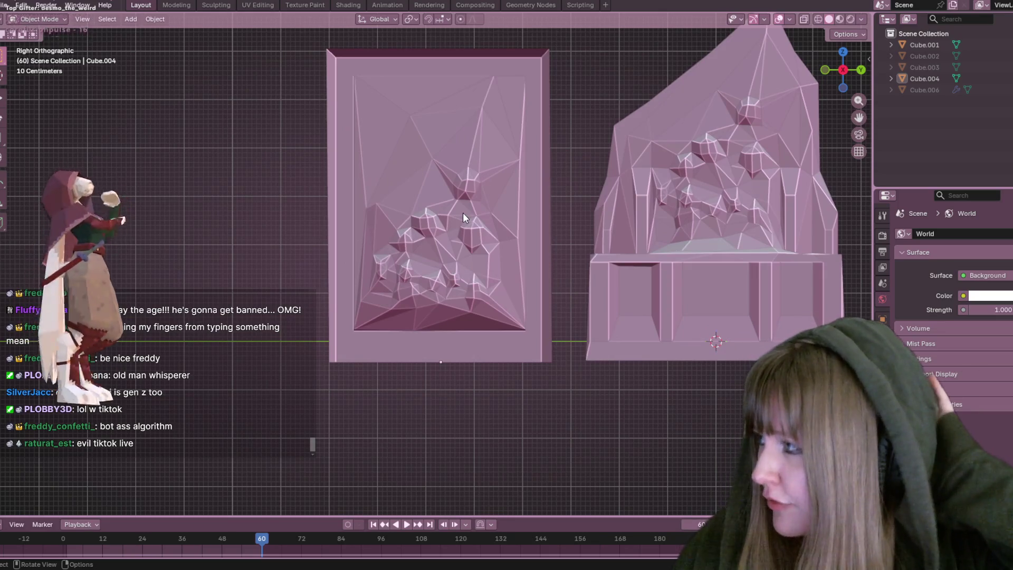
pyautogui.click(419, 233)
pyautogui.press('Tab')
pyautogui.keyDown('shift'); pyautogui.moveTo(644, 80); pyautogui.dragTo(651, 123, button='middle'); pyautogui.keyUp('shift')
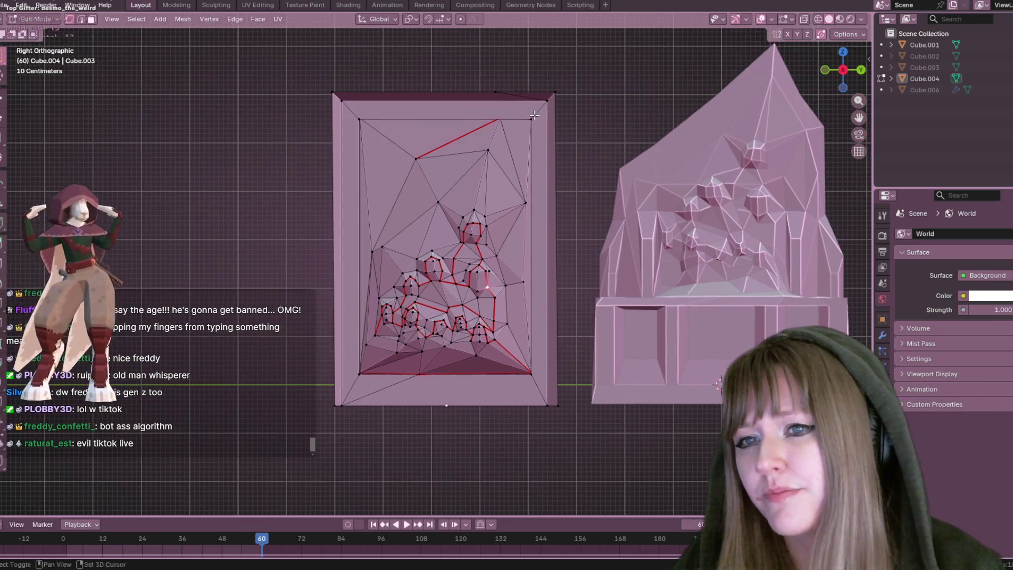
pyautogui.hotkey('ctrl', 'r')
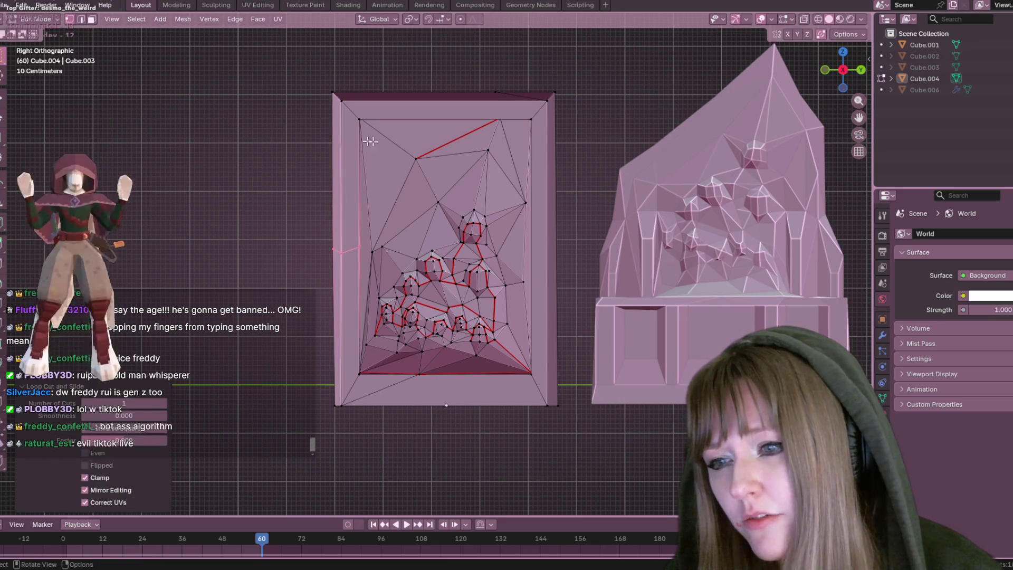
pyautogui.press('Escape')
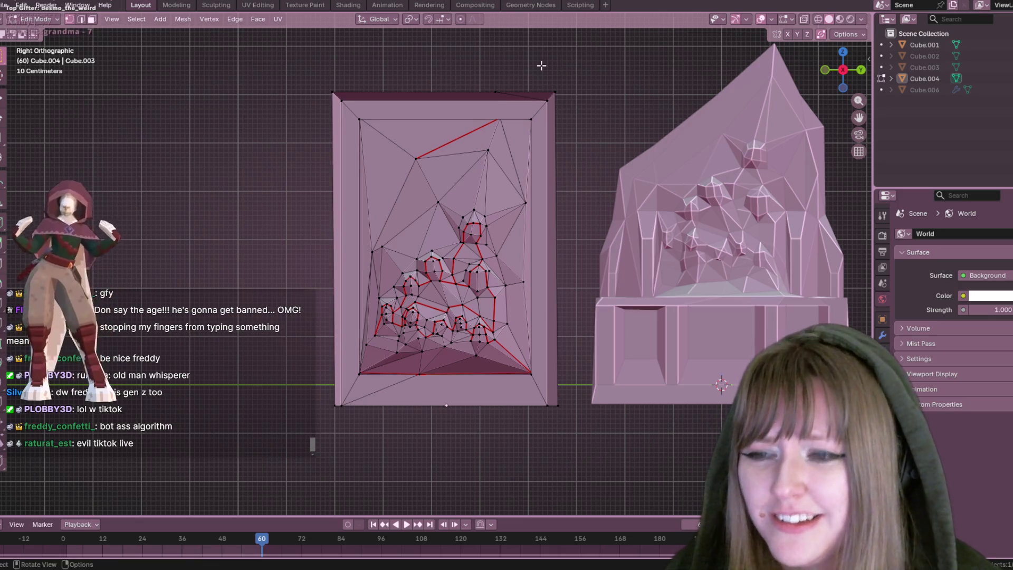
pyautogui.moveTo(322, 77)
pyautogui.mouseDown()
pyautogui.moveTo(323, 441)
pyautogui.moveTo(363, 455)
pyautogui.mouseUp()
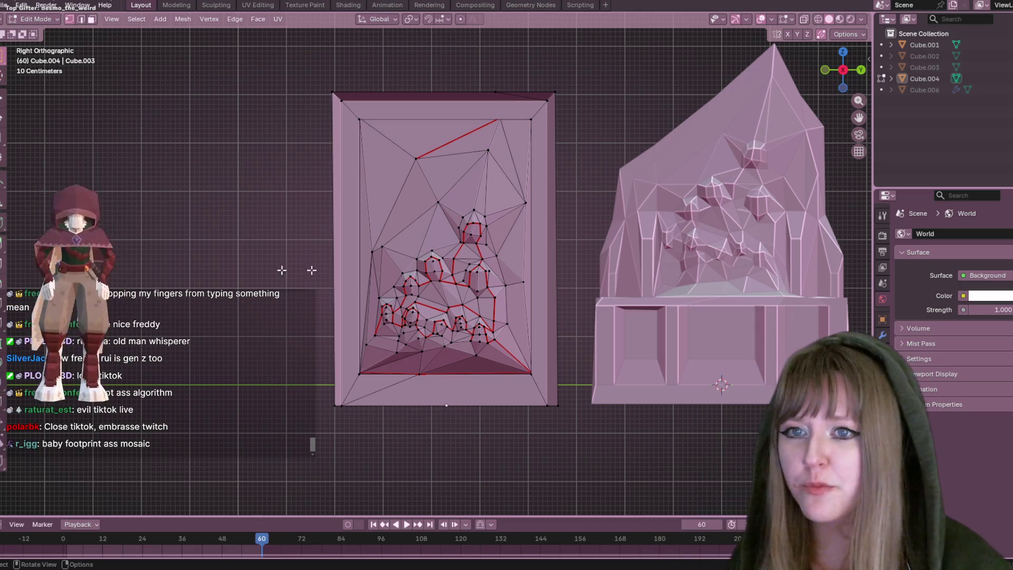
pyautogui.scroll(-3, 312, 270)
pyautogui.scroll(2, 522, 170)
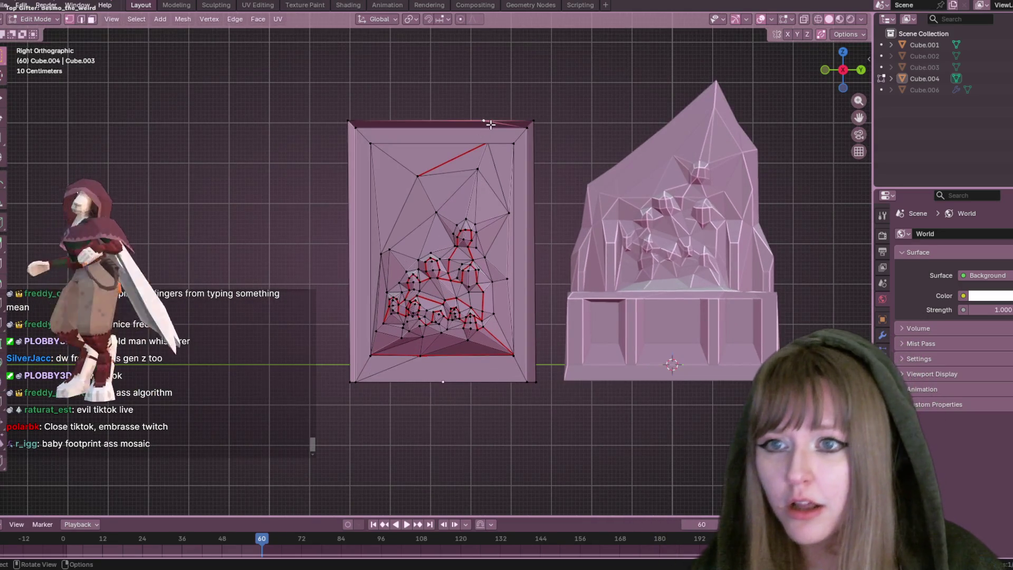
pyautogui.press('Tab')
pyautogui.moveTo(642, 104)
pyautogui.mouseDown(button='middle')
pyautogui.moveTo(654, 153)
pyautogui.moveTo(641, 271)
pyautogui.moveTo(629, 192)
pyautogui.moveTo(653, 299)
pyautogui.moveTo(622, 233)
pyautogui.moveTo(635, 274)
pyautogui.moveTo(603, 215)
pyautogui.moveTo(606, 295)
pyautogui.mouseUp(button='middle')
pyautogui.scroll(3, 623, 233)
pyautogui.scroll(2, 613, 299)
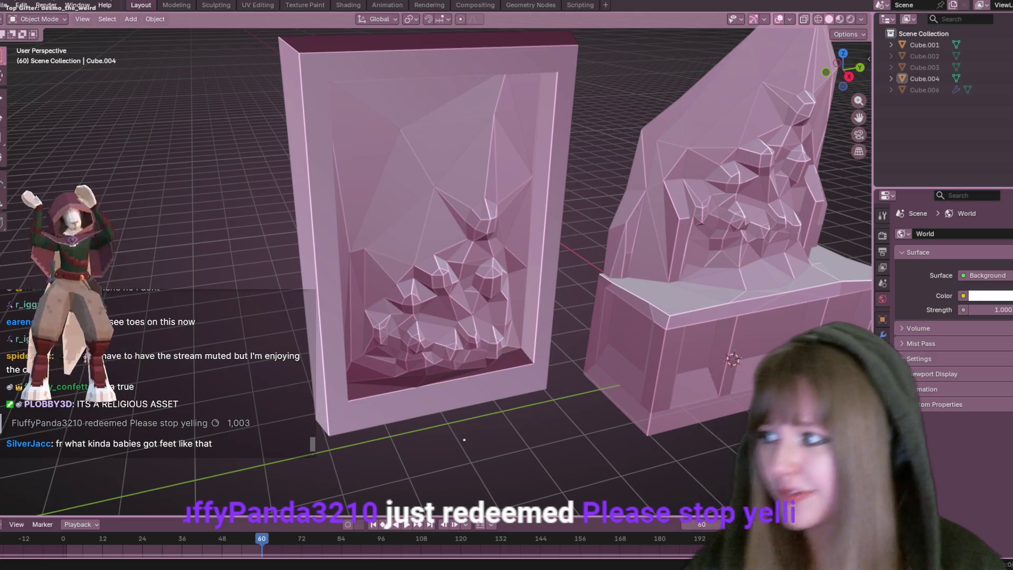
pyautogui.scroll(-3, 654, 315)
pyautogui.moveTo(654, 315)
pyautogui.mouseDown(button='middle')
pyautogui.moveTo(683, 303)
pyautogui.moveTo(687, 353)
pyautogui.moveTo(502, 312)
pyautogui.moveTo(465, 234)
pyautogui.moveTo(495, 227)
pyautogui.mouseUp(button='middle')
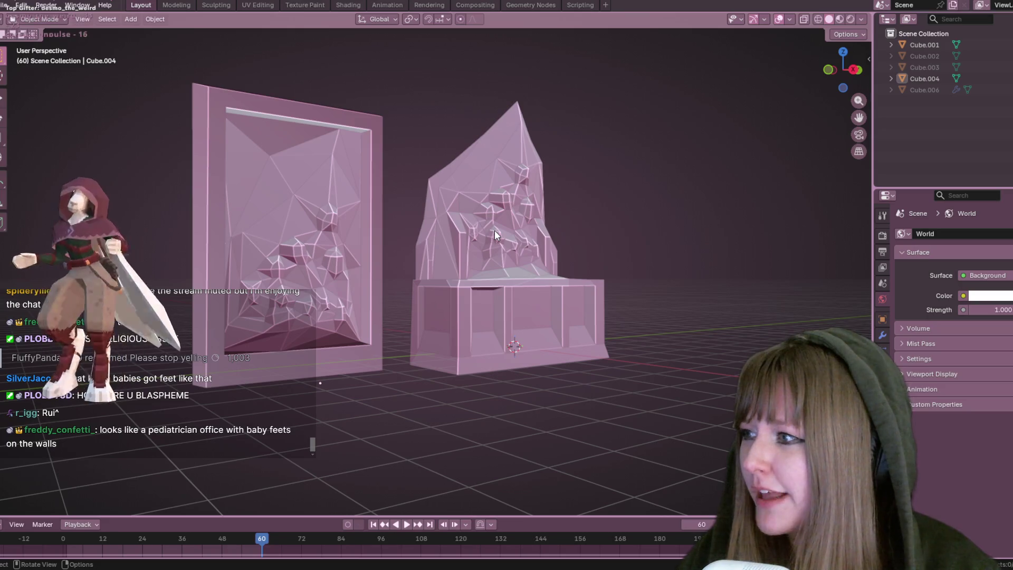
pyautogui.moveTo(594, 175)
pyautogui.mouseDown(button='middle')
pyautogui.moveTo(547, 268)
pyautogui.moveTo(552, 195)
pyautogui.moveTo(579, 183)
pyautogui.moveTo(559, 204)
pyautogui.mouseUp(button='middle')
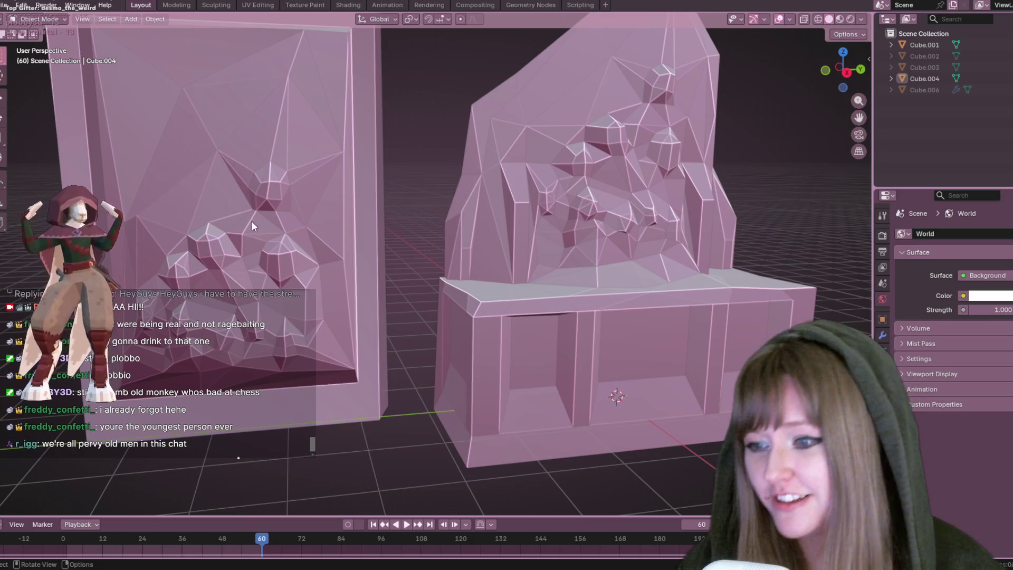
# Enable Affect Only Origins and move the relief panel's origin down in front view
pyautogui.scroll(-3, 252, 221)
pyautogui.scroll(2, 309, 271)
pyautogui.moveTo(308, 270)
pyautogui.mouseDown(button='middle')
pyautogui.moveTo(380, 204)
pyautogui.moveTo(393, 268)
pyautogui.mouseUp(button='middle')
pyautogui.click(844, 35)
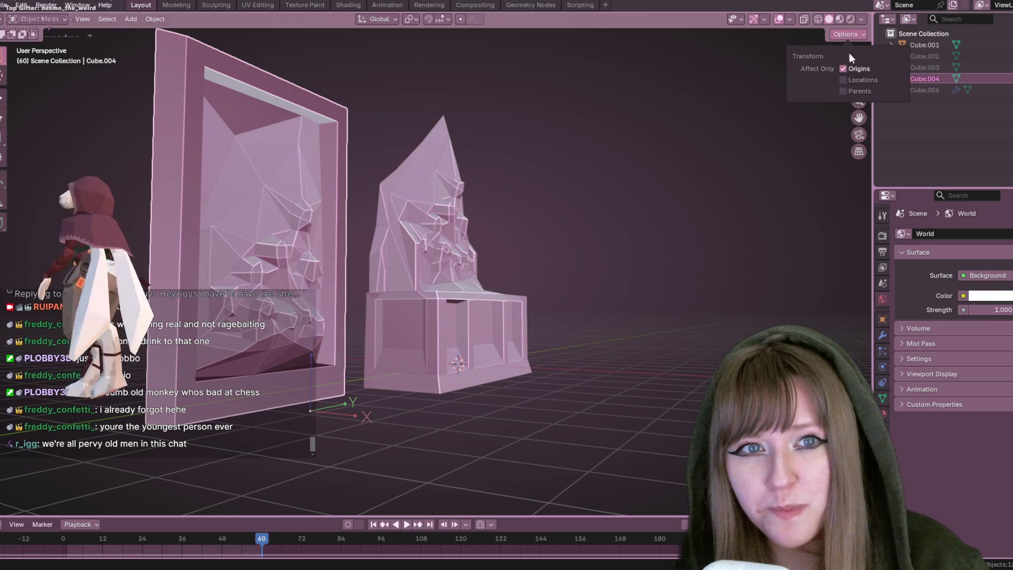
pyautogui.moveTo(683, 195)
pyautogui.mouseDown(button='middle')
pyautogui.moveTo(401, 195)
pyautogui.moveTo(369, 250)
pyautogui.moveTo(323, 201)
pyautogui.moveTo(834, 90)
pyautogui.moveTo(817, 73)
pyautogui.mouseUp(button='middle')
pyautogui.click(826, 69)
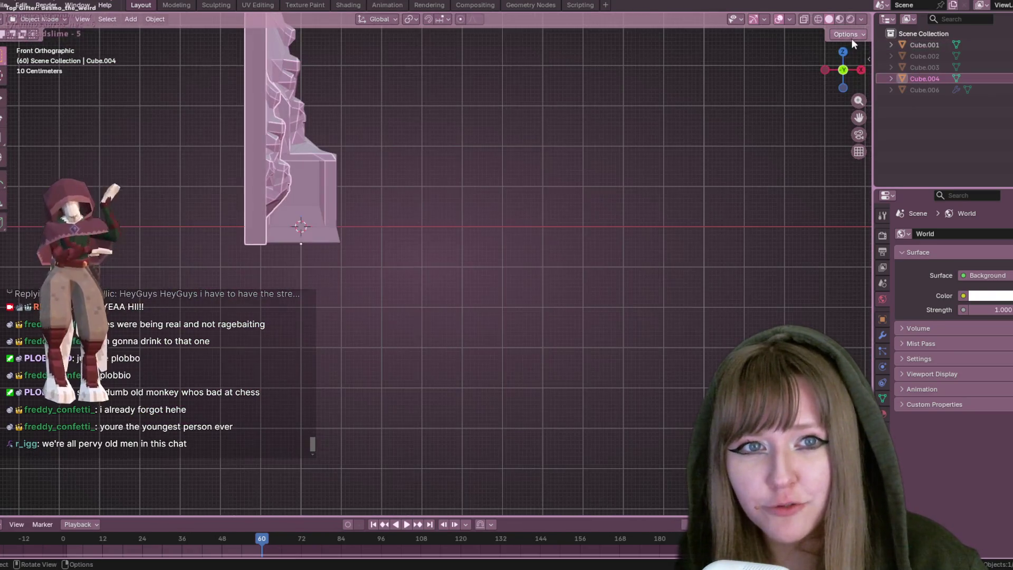
pyautogui.click(850, 35)
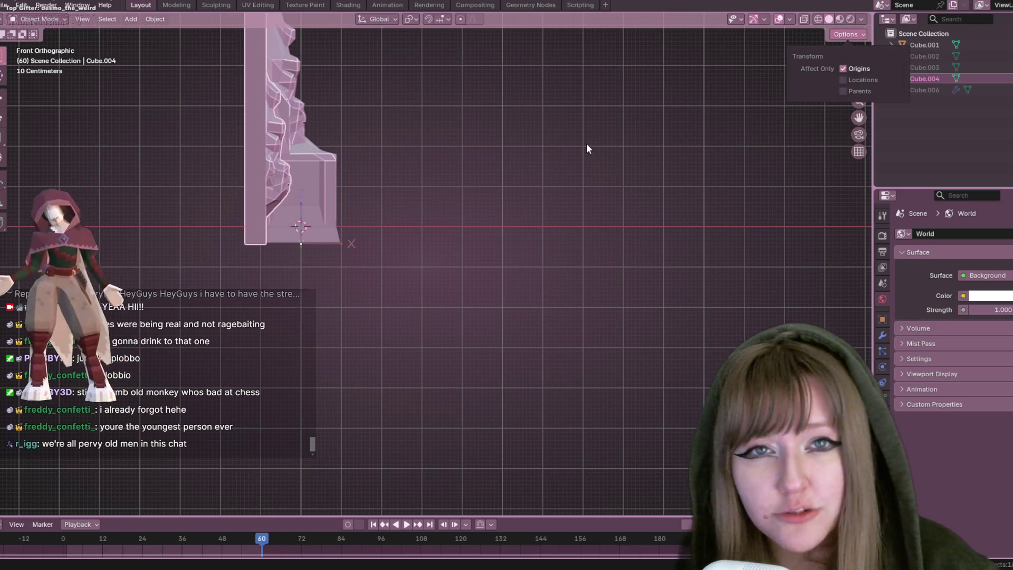
pyautogui.scroll(3, 382, 288)
pyautogui.keyDown('shift'); pyautogui.moveTo(245, 203); pyautogui.dragTo(458, 221, button='middle'); pyautogui.keyUp('shift')
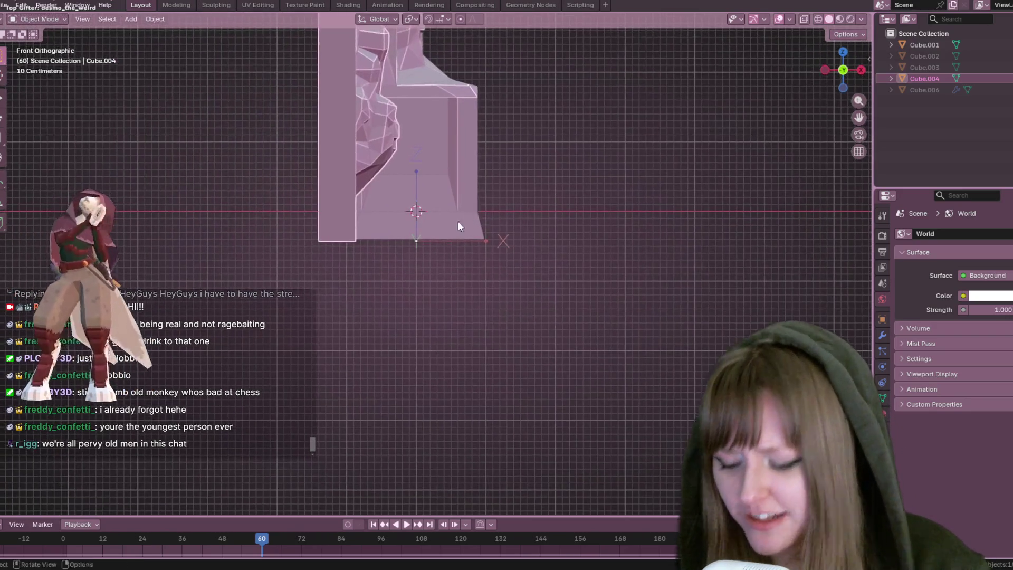
pyautogui.press('g')
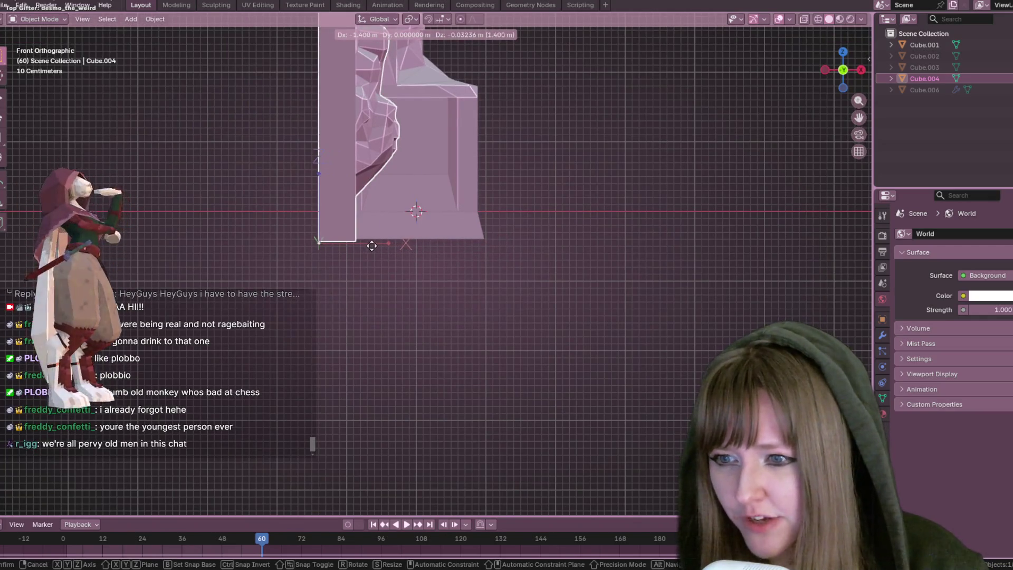
pyautogui.click(372, 245)
pyautogui.scroll(-2, 528, 183)
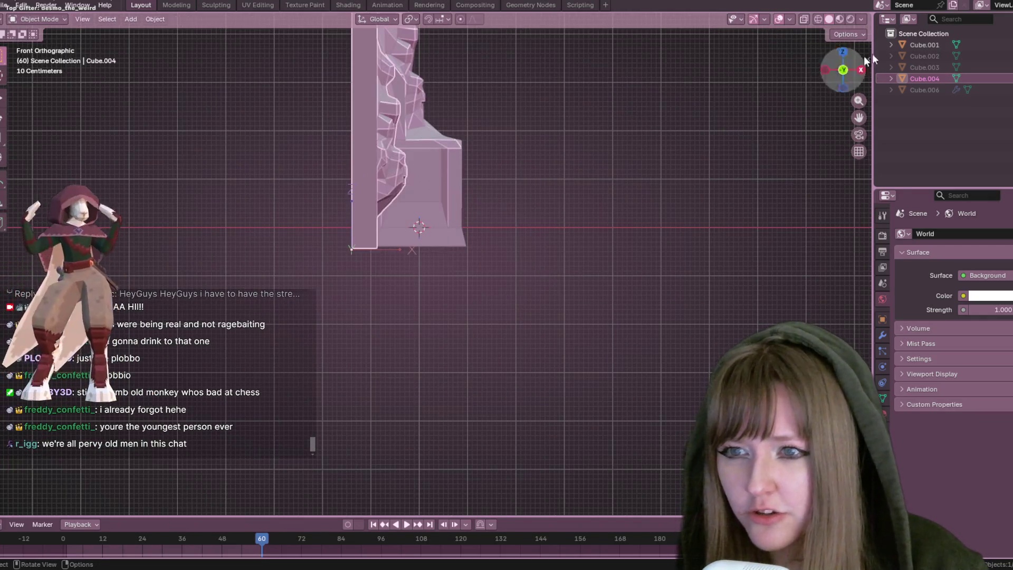
# Select the pedestal base and lower its origin along Z to the base's bottom
pyautogui.click(846, 34)
pyautogui.moveTo(685, 109)
pyautogui.mouseDown(button='middle')
pyautogui.moveTo(660, 132)
pyautogui.moveTo(560, 141)
pyautogui.moveTo(622, 131)
pyautogui.moveTo(582, 132)
pyautogui.moveTo(588, 141)
pyautogui.mouseUp(button='middle')
pyautogui.click(560, 141)
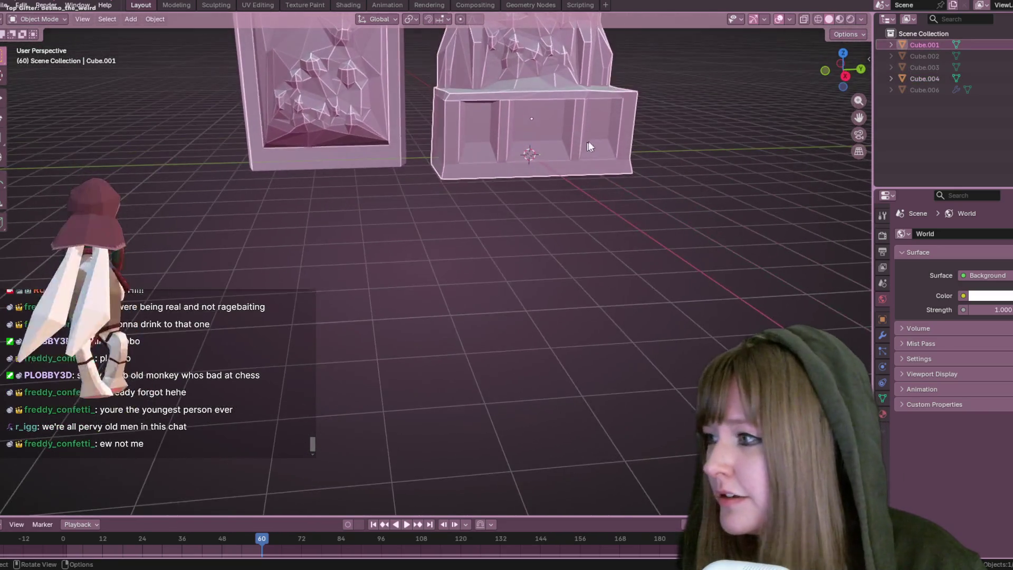
pyautogui.scroll(2, 588, 141)
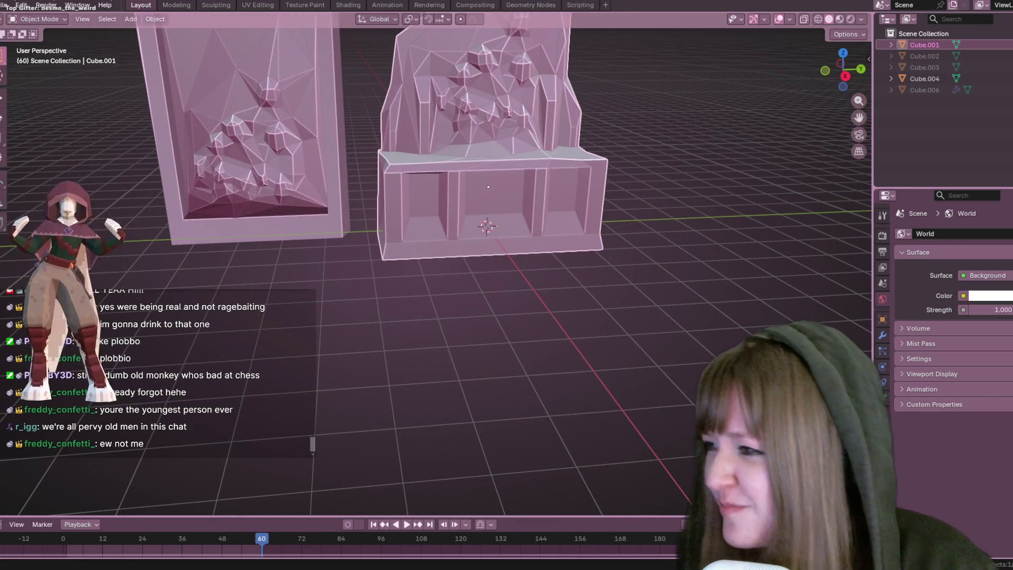
pyautogui.click(845, 75)
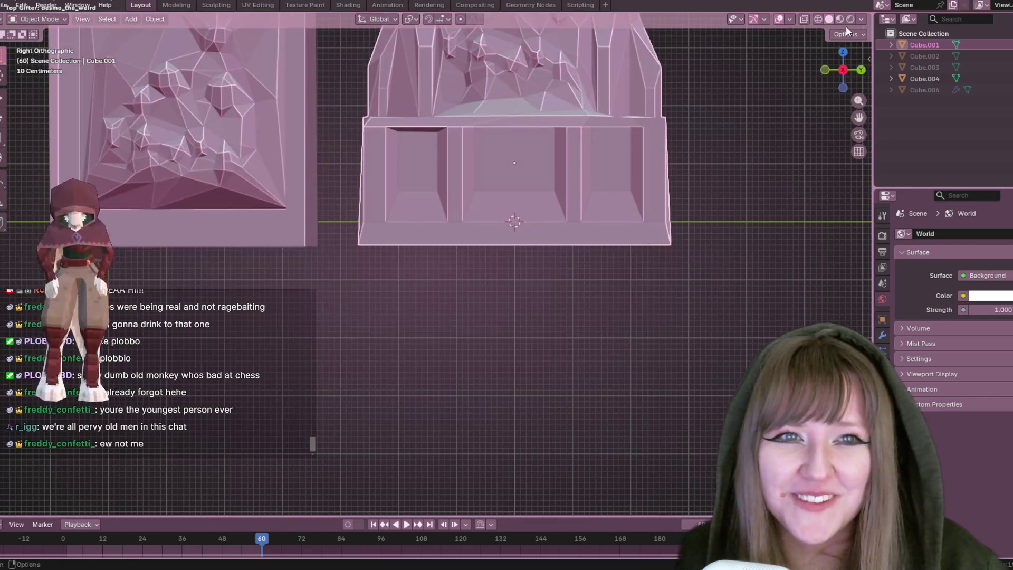
pyautogui.click(846, 33)
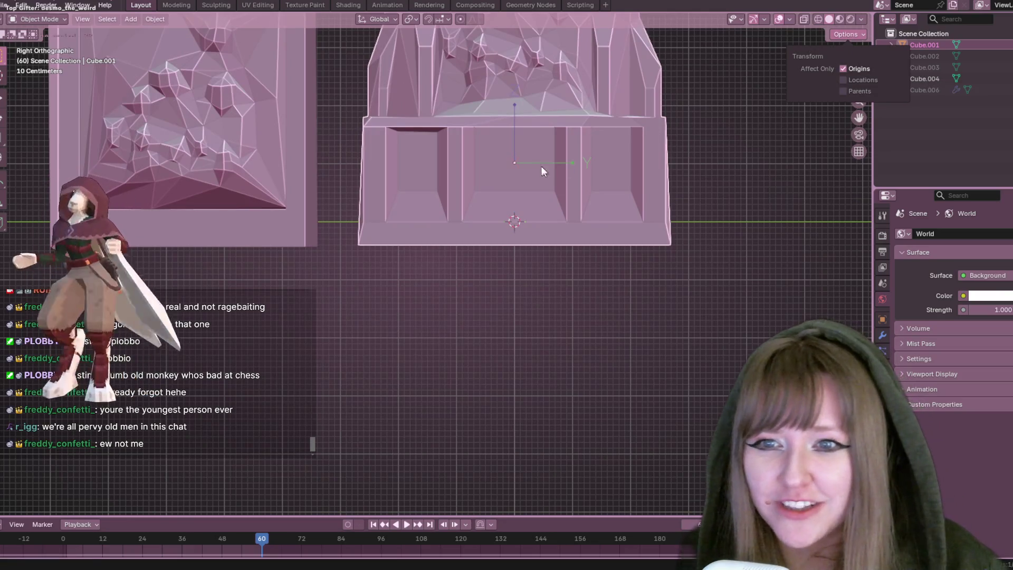
pyautogui.keyDown('shift'); pyautogui.moveTo(556, 173); pyautogui.dragTo(505, 167, button='middle'); pyautogui.keyUp('shift')
pyautogui.press('g')
pyautogui.press('z')
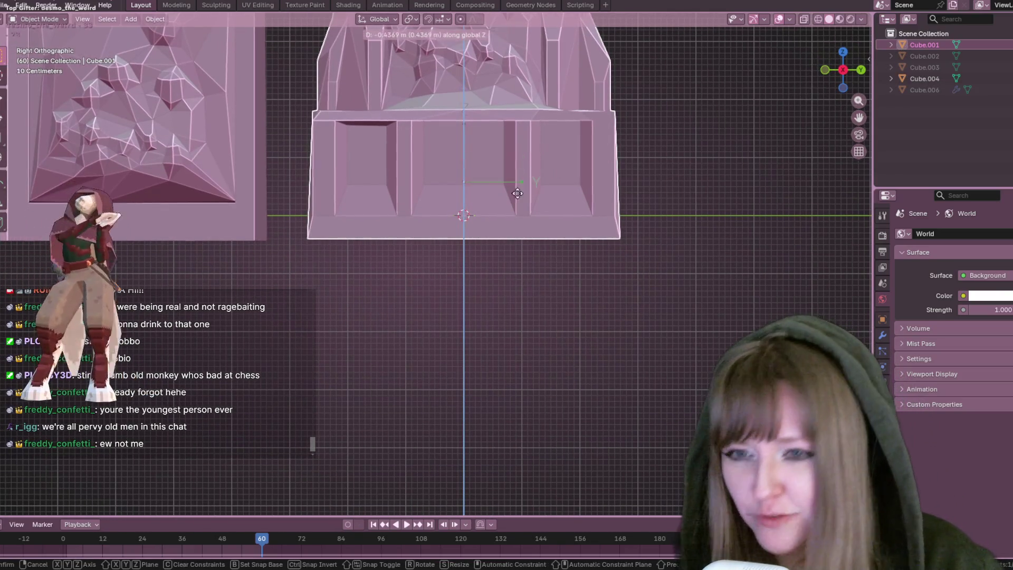
pyautogui.click(525, 252)
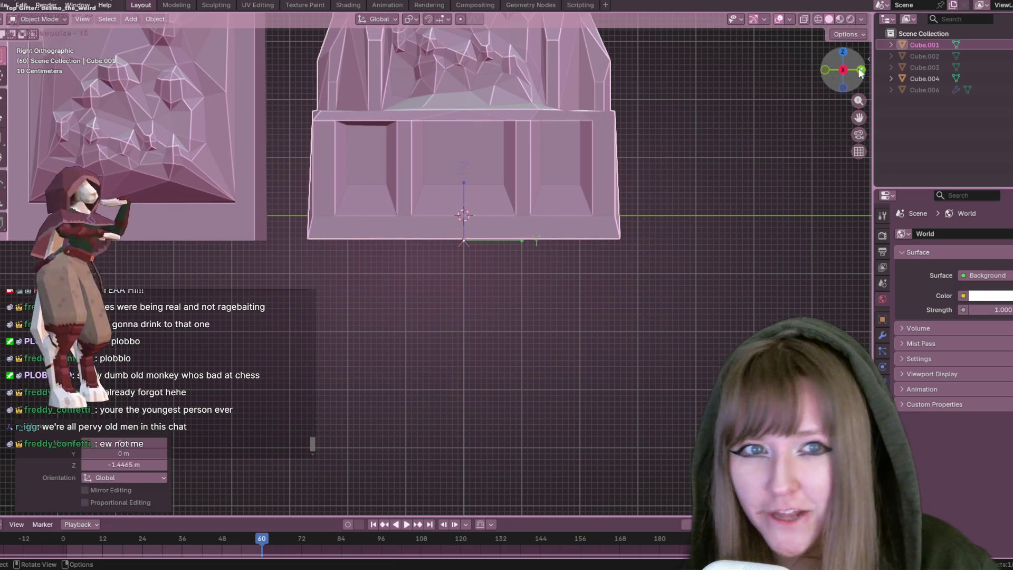
# Shift the base's origin sideways from a back view, then enter Edit Mode on the base
pyautogui.keyDown('alt'); pyautogui.moveTo(525, 252); pyautogui.dragTo(566, 198, button='middle'); pyautogui.keyUp('alt')
pyautogui.scroll(3, 407, 278)
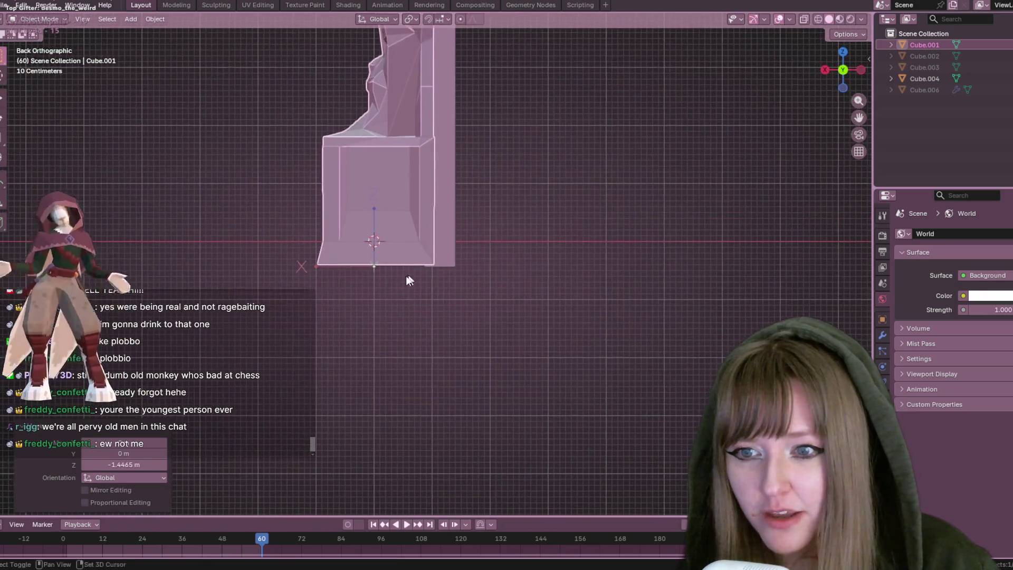
pyautogui.press('g')
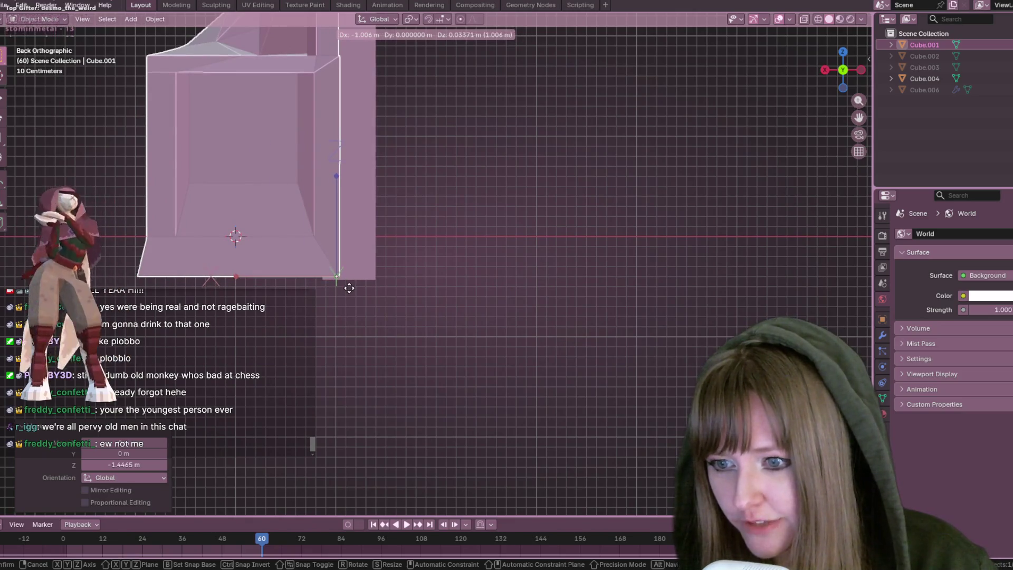
pyautogui.click(353, 285)
pyautogui.press('Tab')
pyautogui.press('Tab')
pyautogui.scroll(-3, 554, 200)
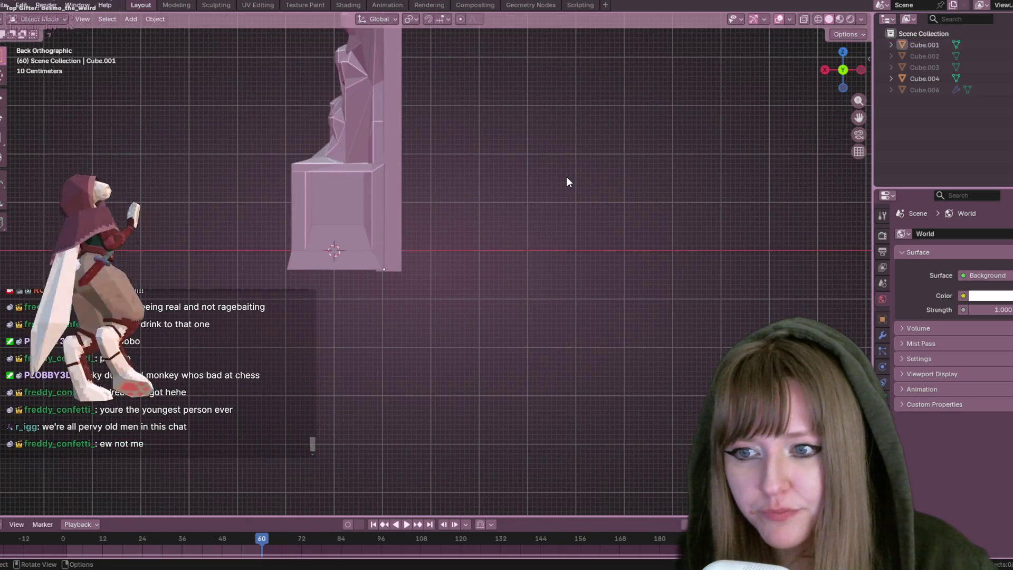
pyautogui.moveTo(566, 176); pyautogui.dragTo(528, 158, button='middle')
pyautogui.click(845, 35)
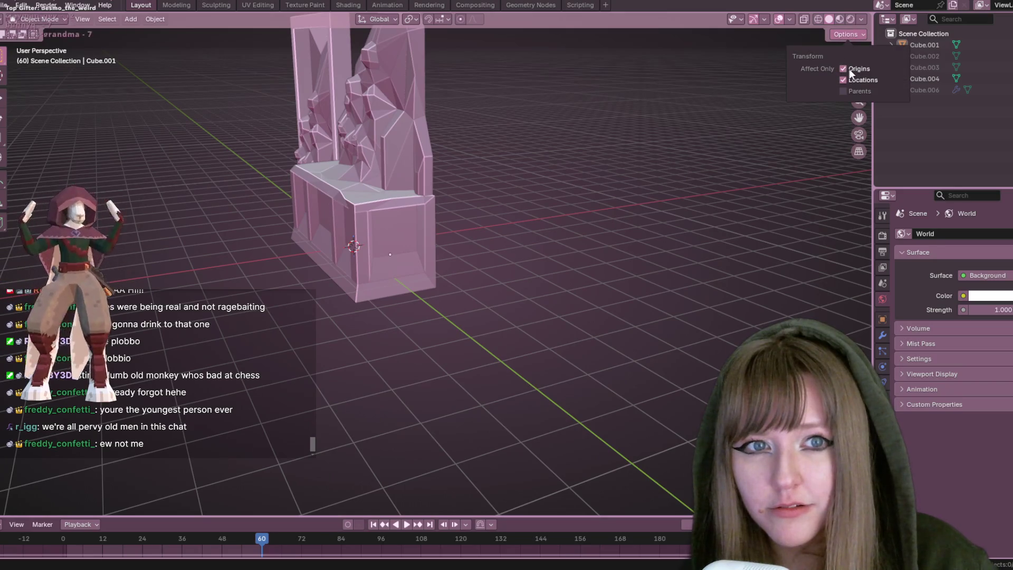
pyautogui.moveTo(699, 133)
pyautogui.mouseDown(button='middle')
pyautogui.moveTo(693, 175)
pyautogui.moveTo(606, 217)
pyautogui.moveTo(528, 158)
pyautogui.mouseUp(button='middle')
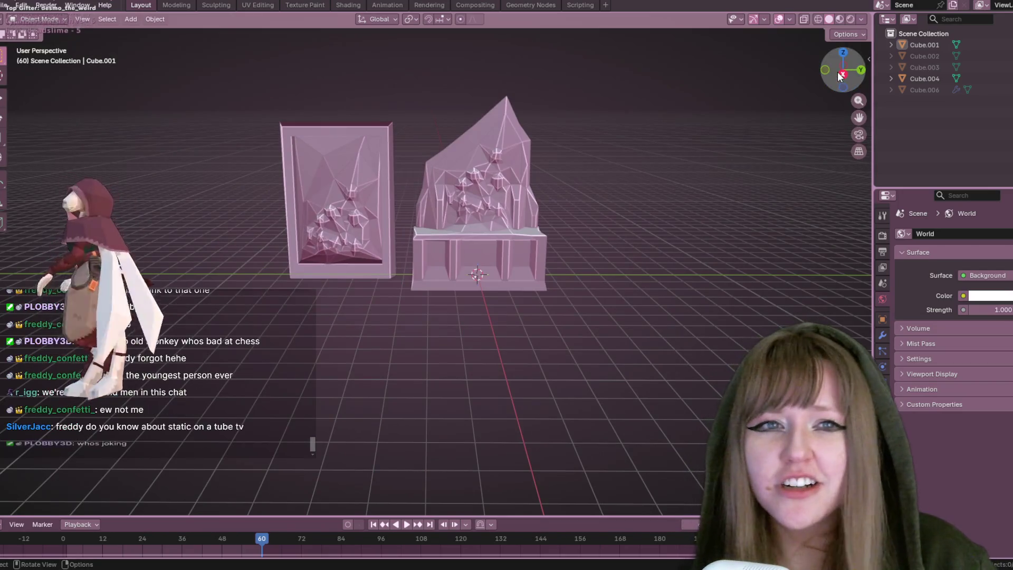
pyautogui.click(842, 74)
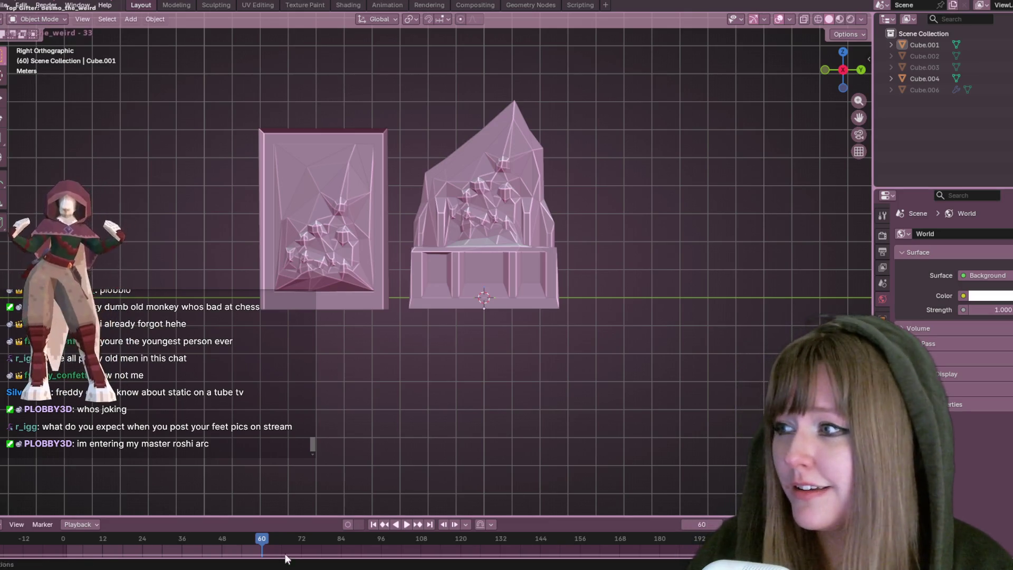
pyautogui.click(513, 305)
pyautogui.scroll(2, 536, 315)
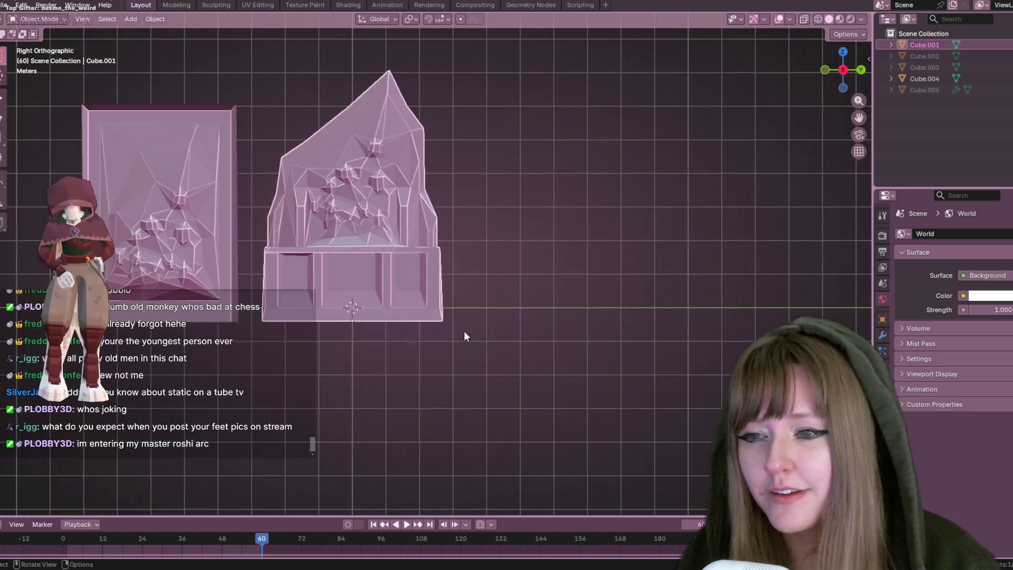
pyautogui.keyDown('shift'); pyautogui.moveTo(564, 181); pyautogui.dragTo(537, 194, button='middle'); pyautogui.keyUp('shift')
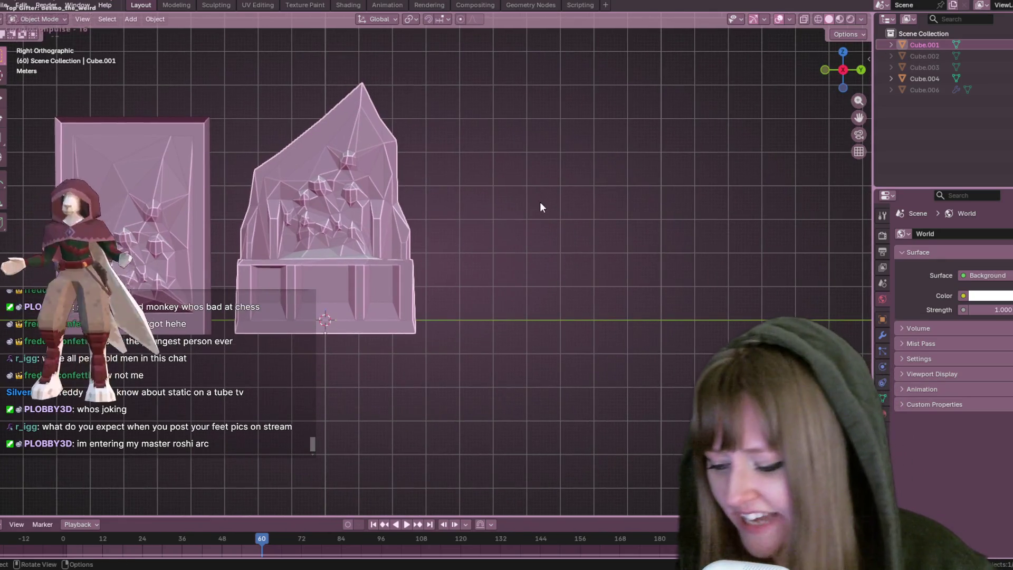
# Duplicate the pedestal sculpture as Cube.005 and place the copy to its right
pyautogui.hotkey('shift', 'd')
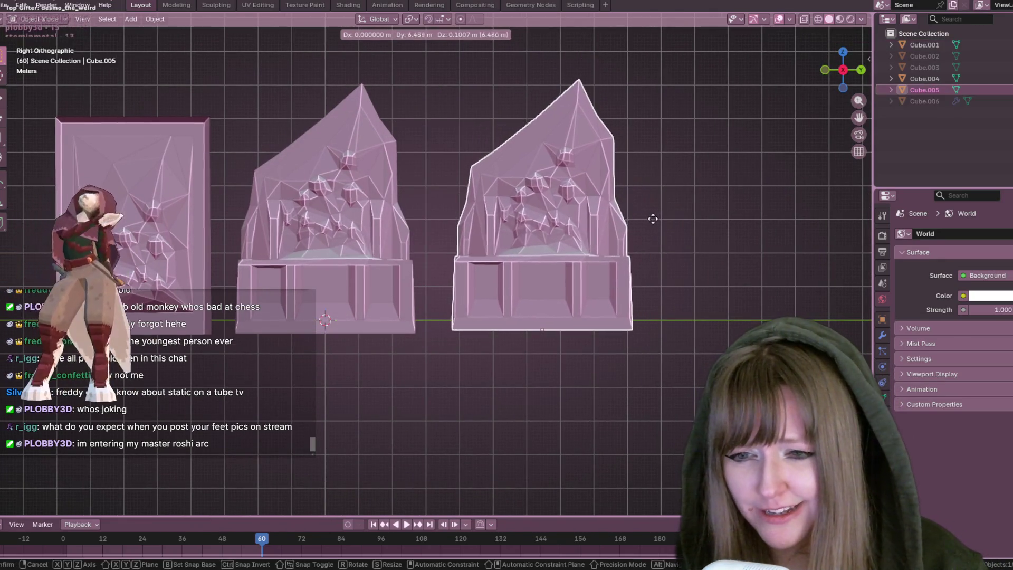
pyautogui.click(649, 219)
pyautogui.keyDown('shift'); pyautogui.moveTo(729, 220); pyautogui.dragTo(644, 202, button='middle'); pyautogui.keyUp('shift')
pyautogui.press('g')
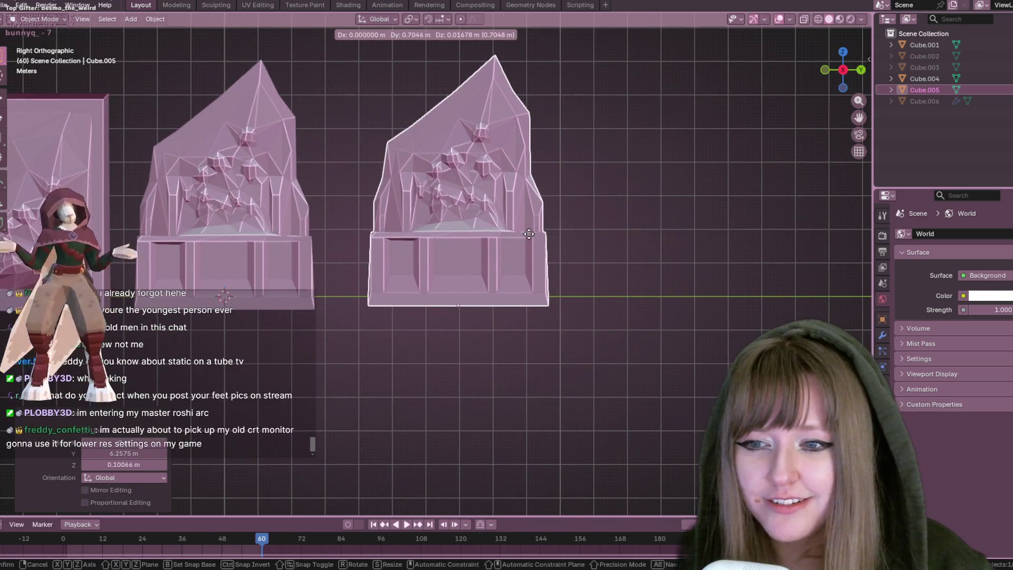
pyautogui.click(529, 234)
# In Edit Mode with X-ray on, box-select and delete the copy's inner relief vertices
pyautogui.press('Tab')
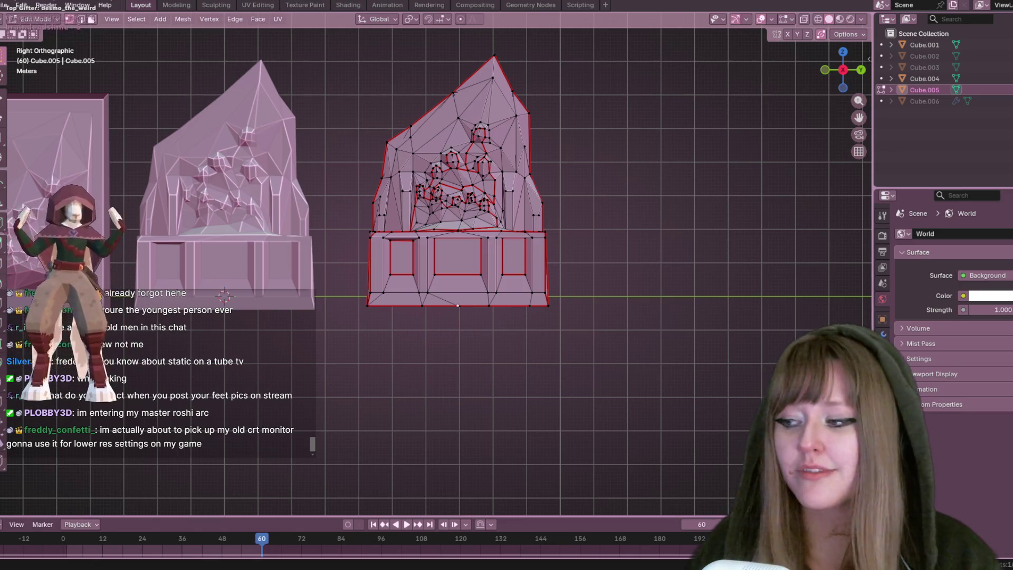
pyautogui.click(803, 23)
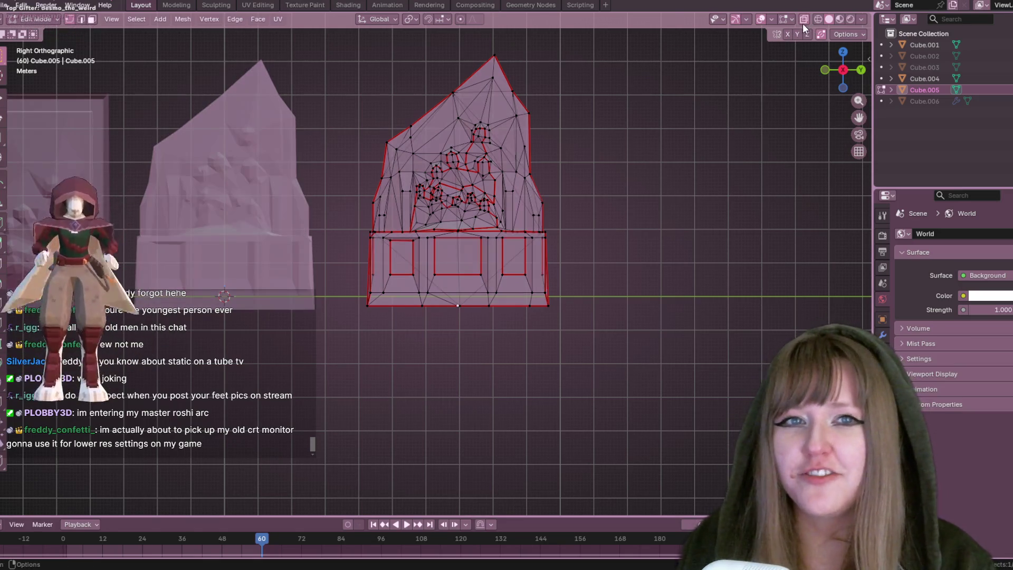
pyautogui.moveTo(350, 41)
pyautogui.mouseDown()
pyautogui.moveTo(513, 189)
pyautogui.moveTo(579, 231)
pyautogui.mouseUp()
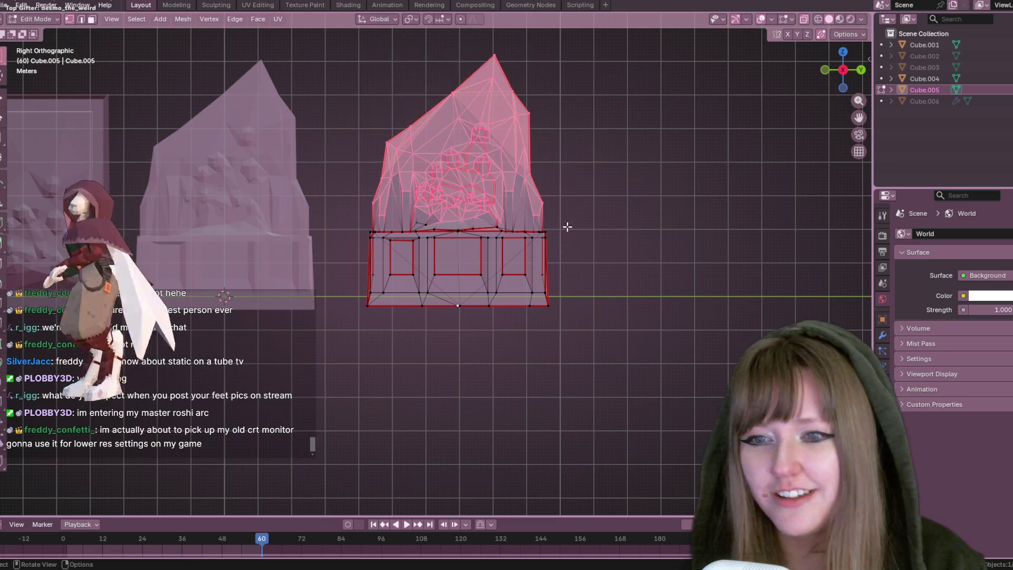
pyautogui.rightClick(525, 209)
pyautogui.moveTo(427, 144); pyautogui.dragTo(453, 205)
pyautogui.moveTo(423, 126)
pyautogui.mouseDown()
pyautogui.moveTo(499, 200)
pyautogui.moveTo(495, 217)
pyautogui.mouseUp()
pyautogui.press('x')
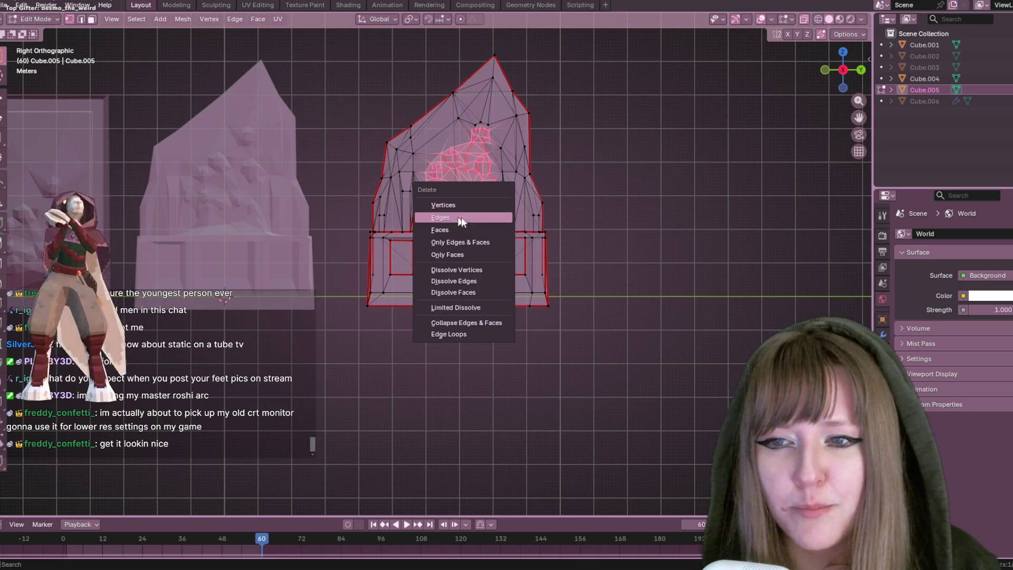
pyautogui.click(490, 204)
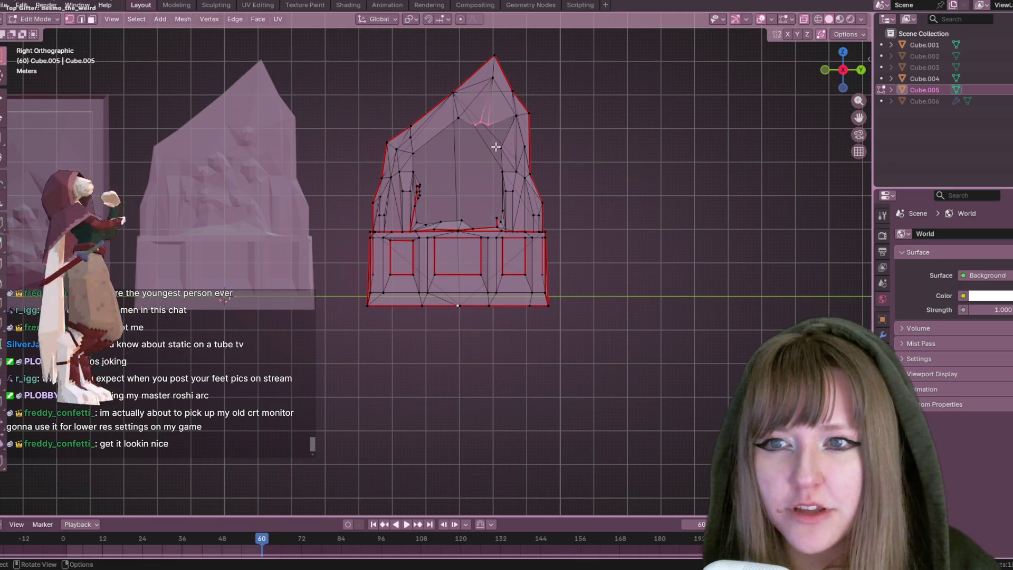
# Delete the top vertices, the apex vertex and the left tower's extra vertices
pyautogui.moveTo(389, 64); pyautogui.dragTo(560, 151)
pyautogui.press('x')
pyautogui.click(559, 153)
pyautogui.moveTo(453, 39); pyautogui.dragTo(499, 64)
pyautogui.press('x')
pyautogui.click(527, 106)
pyautogui.moveTo(427, 136); pyautogui.dragTo(418, 223)
pyautogui.press('x')
pyautogui.click(418, 223)
# Delete the remaining roof and inner vertices between the towers, leaving the base and two pillars
pyautogui.moveTo(414, 166)
pyautogui.mouseDown()
pyautogui.moveTo(434, 223)
pyautogui.moveTo(474, 230)
pyautogui.mouseUp()
pyautogui.press('x')
pyautogui.click(421, 227)
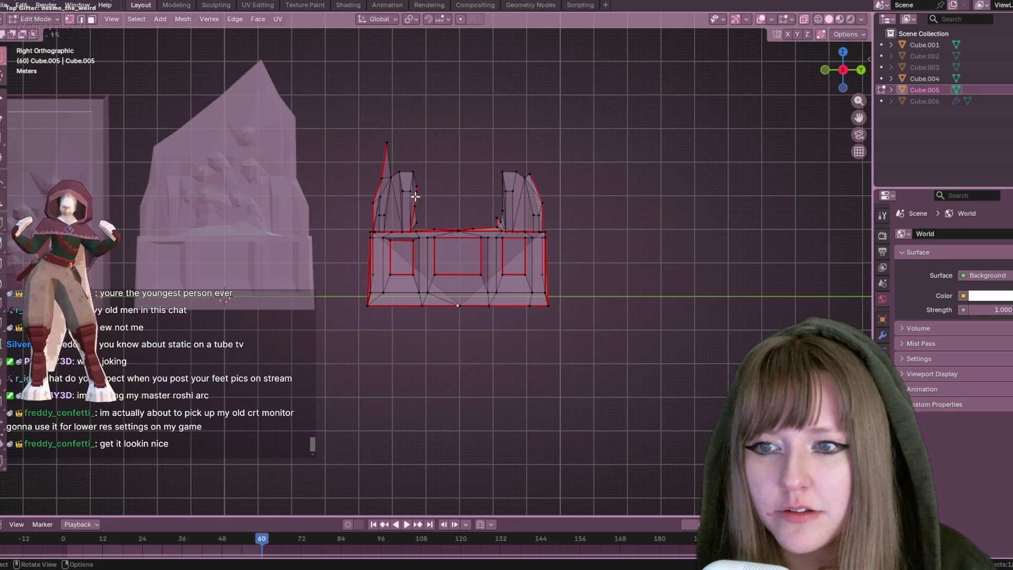
pyautogui.moveTo(415, 184); pyautogui.dragTo(415, 184)
pyautogui.moveTo(428, 222); pyautogui.dragTo(430, 226)
pyautogui.press('x')
pyautogui.click(430, 226)
pyautogui.moveTo(482, 207); pyautogui.dragTo(502, 229)
pyautogui.press('x')
pyautogui.click(503, 229)
pyautogui.moveTo(485, 147); pyautogui.dragTo(542, 200, button='middle')
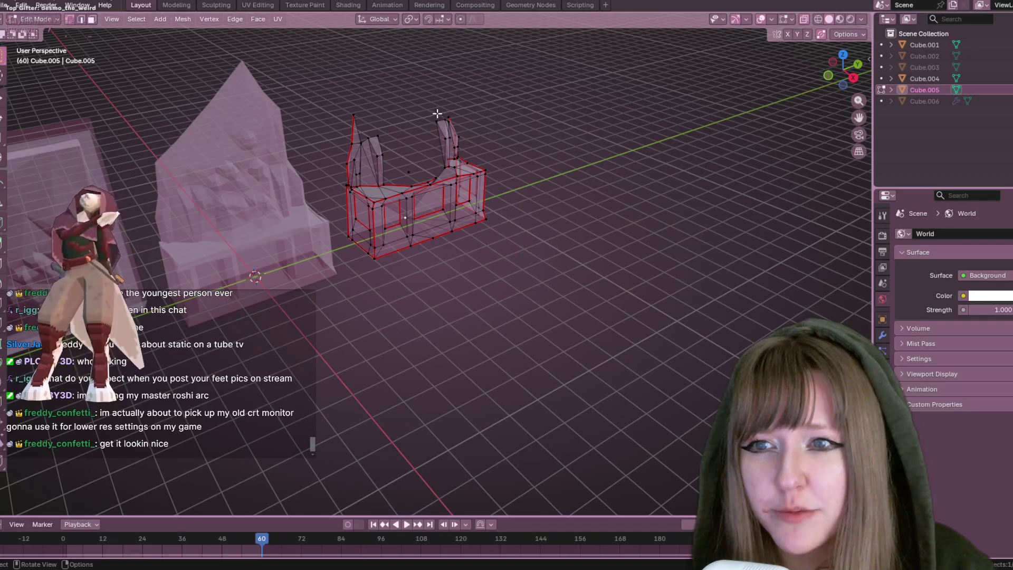
# Slide a vertex along its edge and tidy the edges around the selected vertices
pyautogui.moveTo(497, 125)
pyautogui.mouseDown(button='middle')
pyautogui.moveTo(464, 181)
pyautogui.moveTo(468, 163)
pyautogui.mouseUp(button='middle')
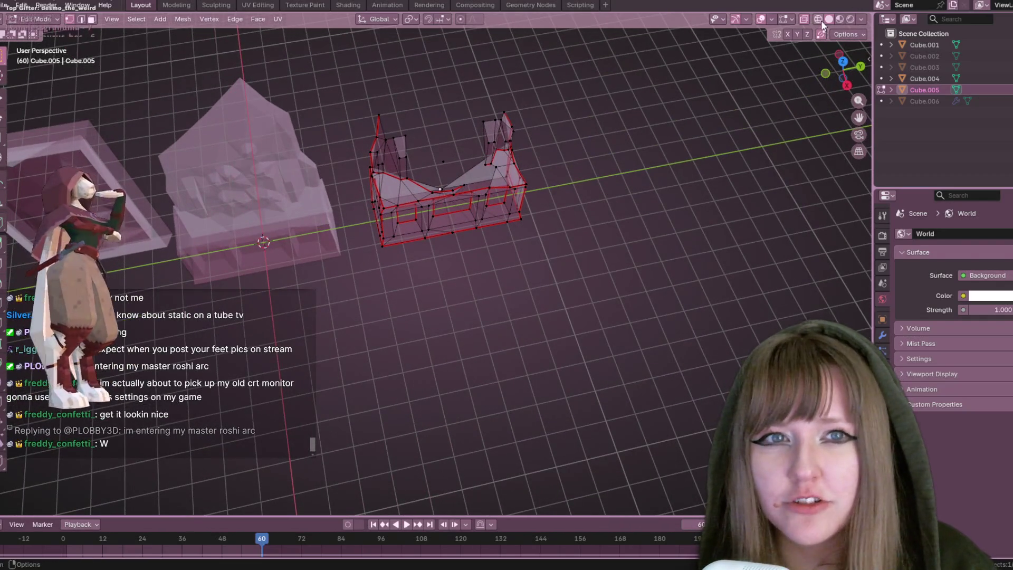
pyautogui.click(819, 20)
pyautogui.click(829, 19)
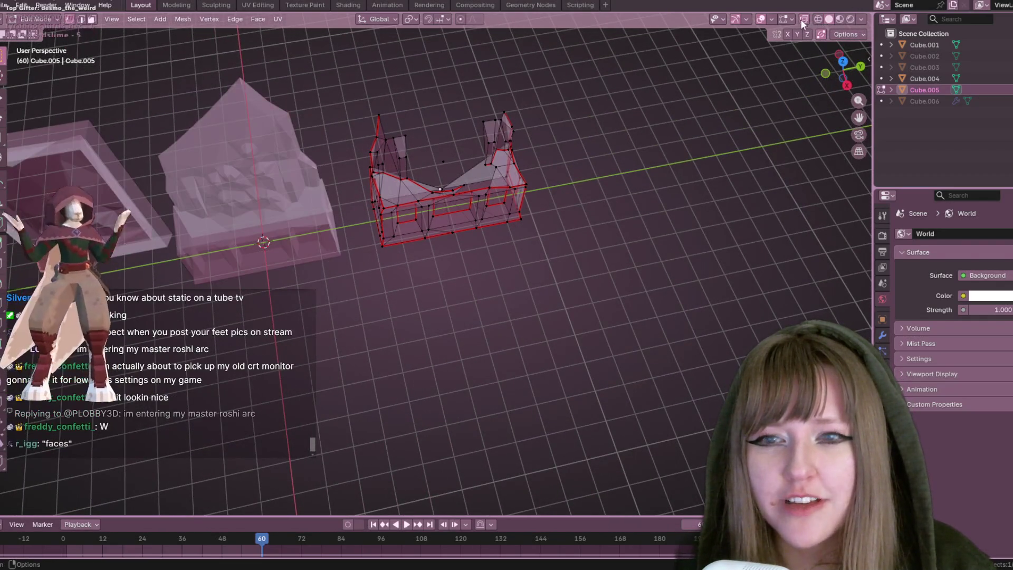
pyautogui.scroll(3, 610, 113)
pyautogui.moveTo(542, 203)
pyautogui.mouseDown(button='middle')
pyautogui.moveTo(502, 158)
pyautogui.moveTo(475, 255)
pyautogui.moveTo(521, 225)
pyautogui.mouseUp(button='middle')
pyautogui.moveTo(527, 174)
pyautogui.mouseDown(button='middle')
pyautogui.moveTo(529, 95)
pyautogui.moveTo(468, 198)
pyautogui.mouseUp(button='middle')
pyautogui.hotkey('shift', 'v')
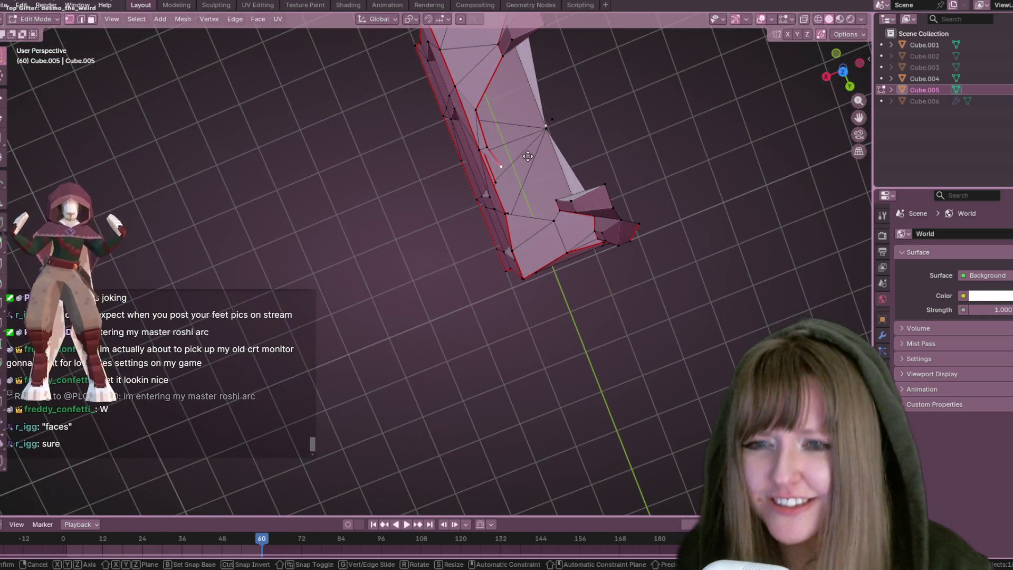
pyautogui.click(531, 161)
pyautogui.moveTo(531, 161)
pyautogui.mouseDown(button='middle')
pyautogui.moveTo(525, 95)
pyautogui.moveTo(633, 113)
pyautogui.moveTo(635, 165)
pyautogui.moveTo(498, 139)
pyautogui.mouseUp(button='middle')
pyautogui.rightClick(496, 139)
pyautogui.click(496, 141)
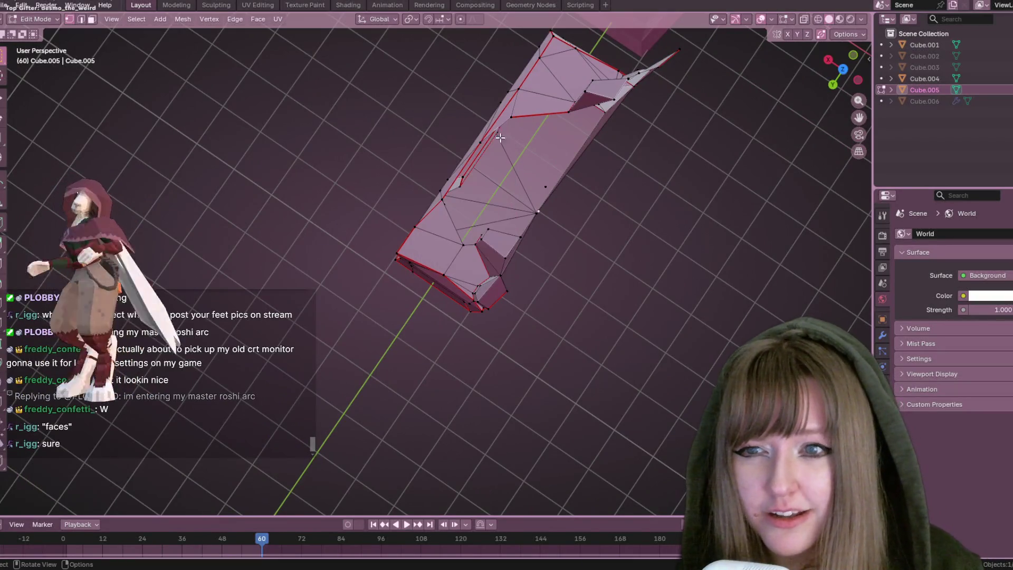
pyautogui.moveTo(525, 128)
pyautogui.mouseDown(button='middle')
pyautogui.moveTo(591, 95)
pyautogui.moveTo(575, 144)
pyautogui.mouseUp(button='middle')
pyautogui.rightClick(575, 145)
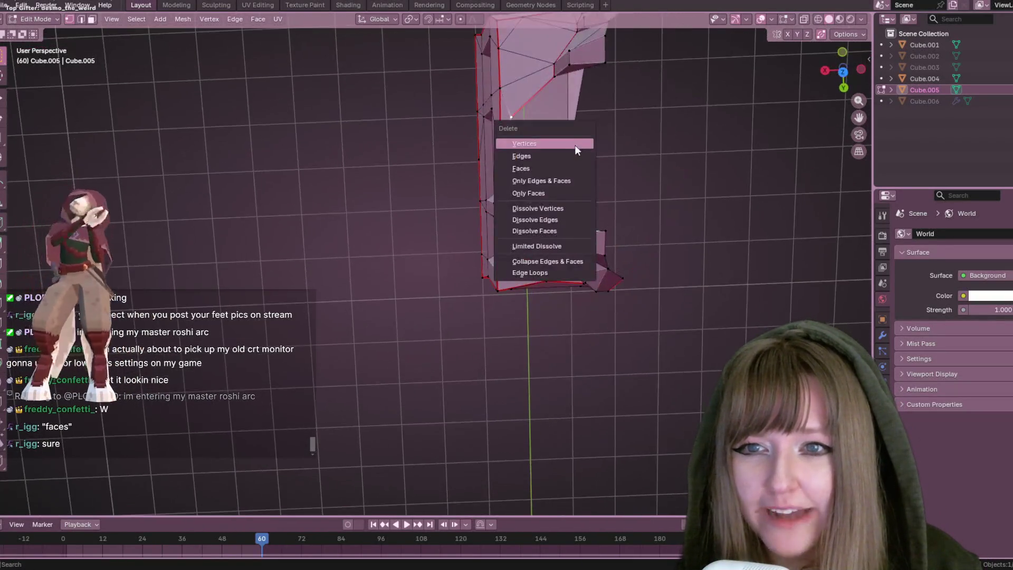
pyautogui.click(575, 144)
# In Right Ortho view, box-select the right half of the base and delete its vertices
pyautogui.moveTo(559, 109); pyautogui.dragTo(510, 72, button='middle')
pyautogui.moveTo(544, 121)
pyautogui.mouseDown(button='middle')
pyautogui.moveTo(630, 74)
pyautogui.moveTo(546, 160)
pyautogui.moveTo(606, 188)
pyautogui.moveTo(548, 175)
pyautogui.moveTo(670, 93)
pyautogui.mouseUp(button='middle')
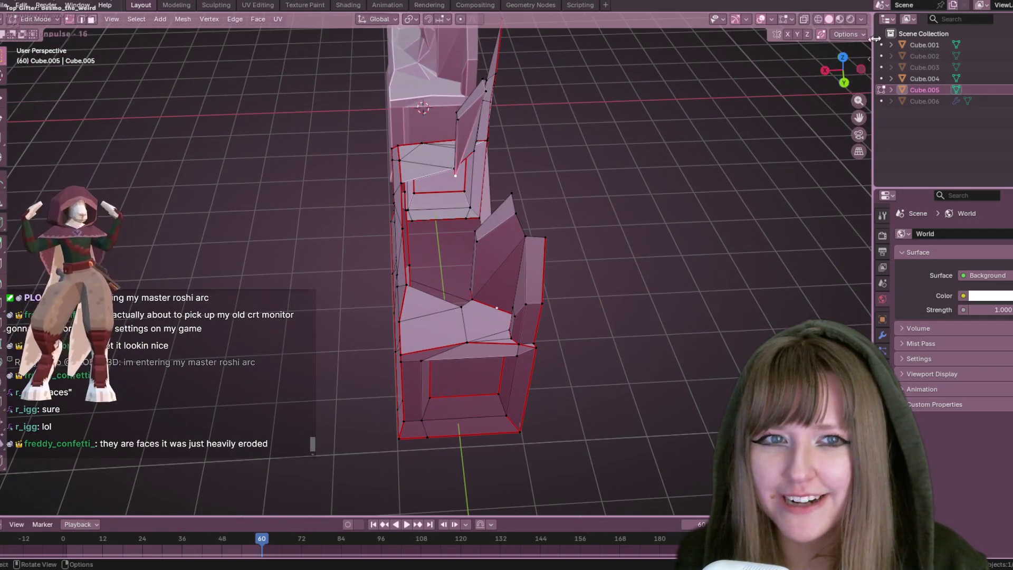
pyautogui.click(846, 83)
pyautogui.click(828, 74)
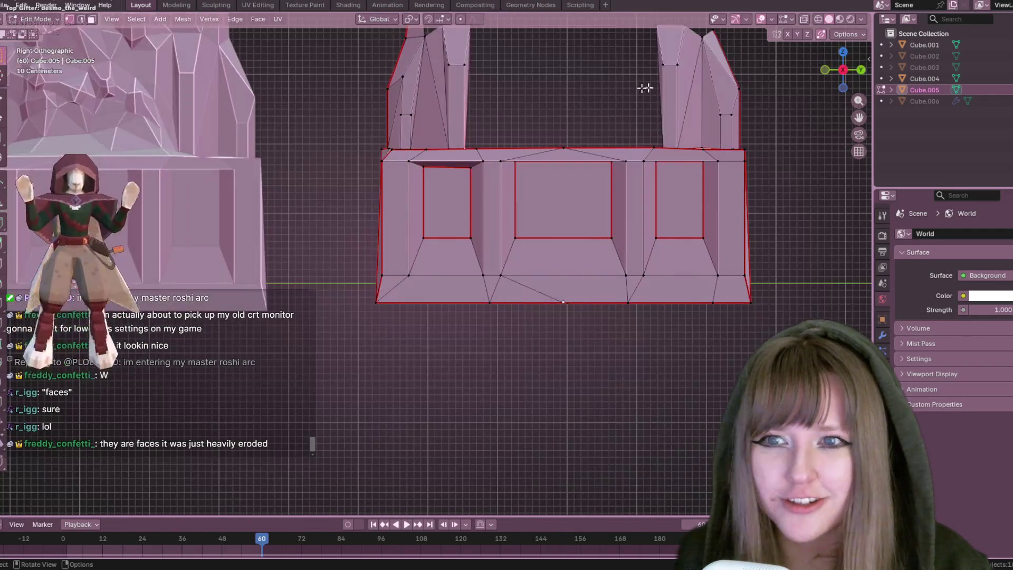
pyautogui.keyDown('shift'); pyautogui.moveTo(641, 90); pyautogui.dragTo(592, 98, button='middle'); pyautogui.keyUp('shift')
pyautogui.moveTo(503, 307)
pyautogui.mouseDown(button='middle')
pyautogui.moveTo(462, 187)
pyautogui.moveTo(477, 140)
pyautogui.mouseUp(button='middle')
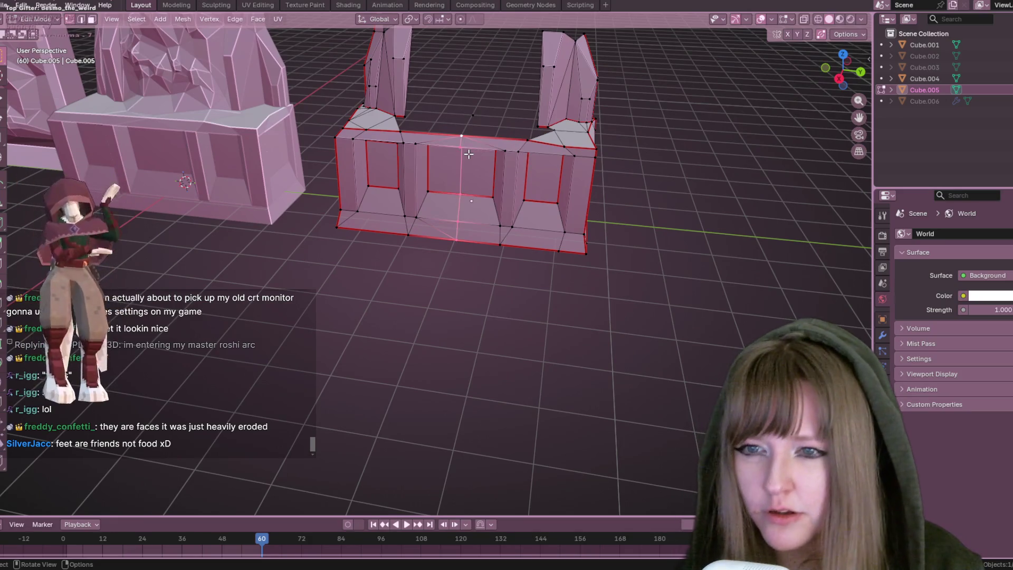
pyautogui.moveTo(620, 287); pyautogui.dragTo(617, 206, button='middle')
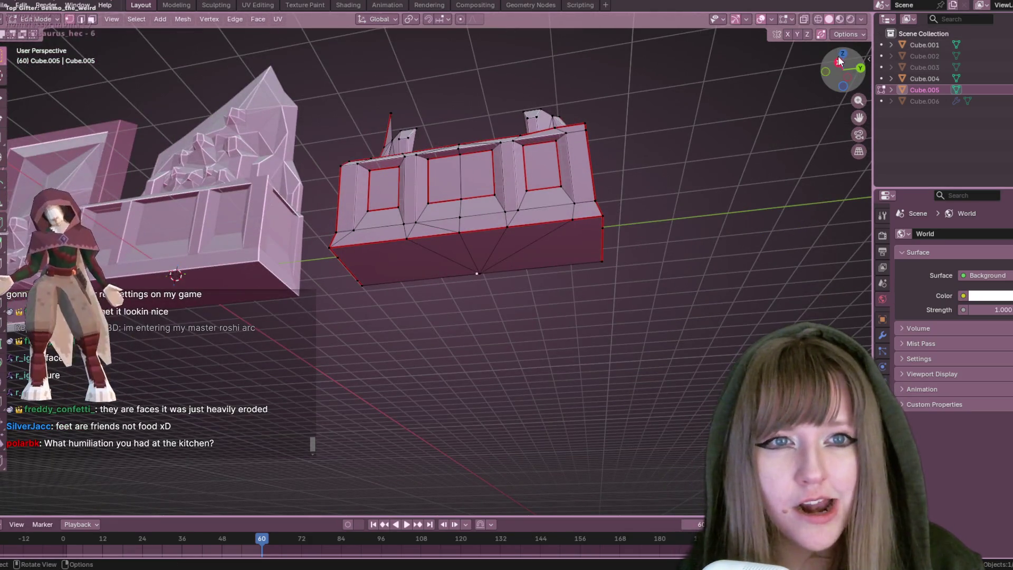
pyautogui.click(839, 58)
pyautogui.moveTo(446, 74)
pyautogui.mouseDown()
pyautogui.moveTo(669, 430)
pyautogui.moveTo(649, 409)
pyautogui.mouseUp()
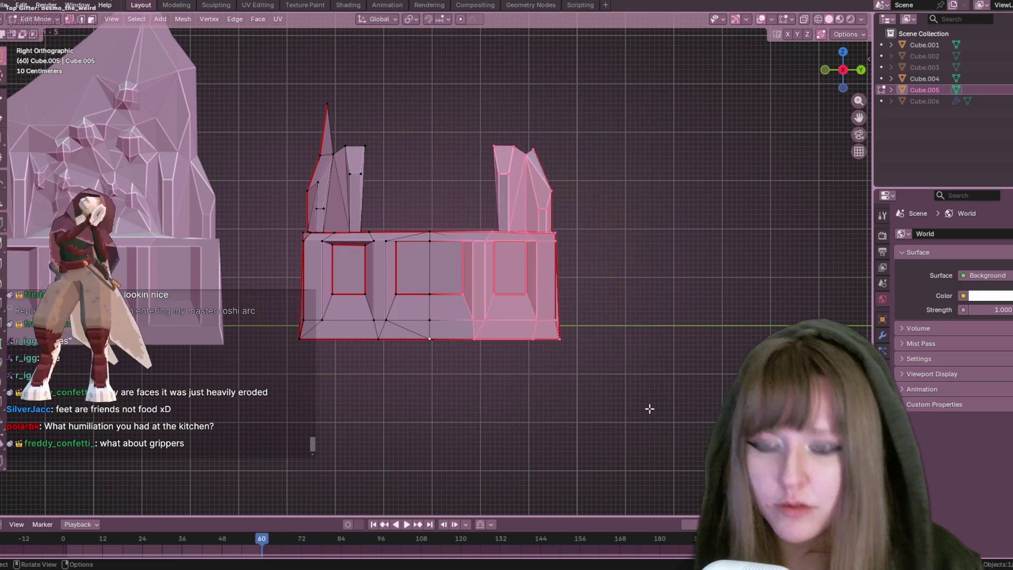
pyautogui.press('x')
pyautogui.click(649, 410)
# Delete the leftover right-edge triangle and the stray vertical edge
pyautogui.moveTo(461, 117)
pyautogui.mouseDown()
pyautogui.moveTo(487, 264)
pyautogui.moveTo(646, 423)
pyautogui.mouseUp()
pyautogui.press('x')
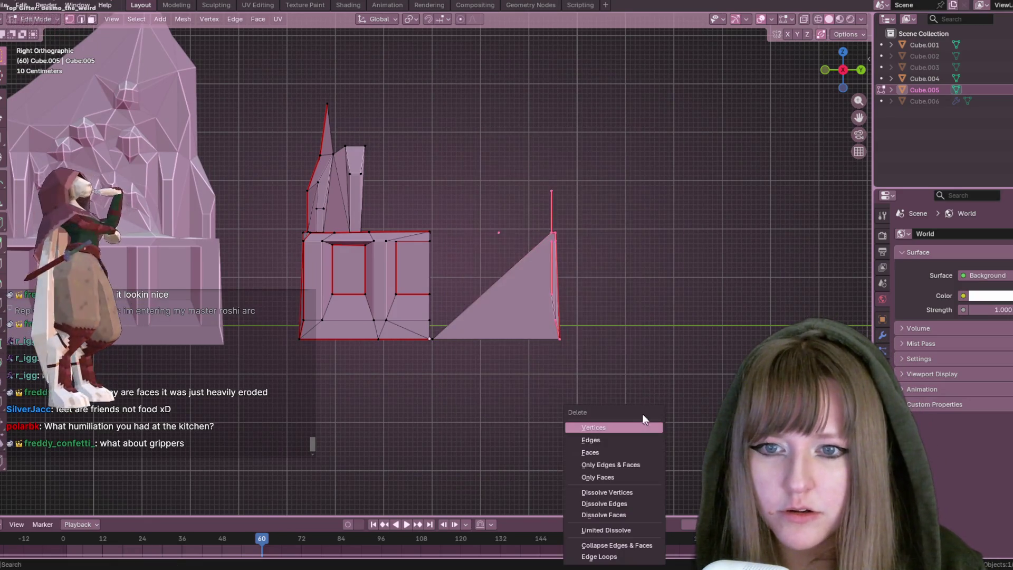
pyautogui.click(629, 428)
pyautogui.press('x')
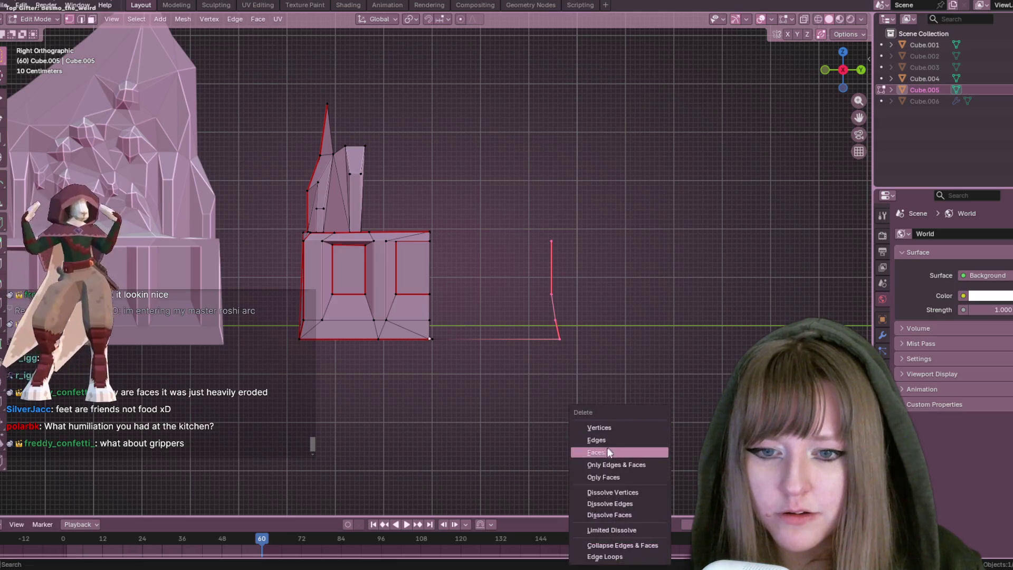
pyautogui.click(604, 431)
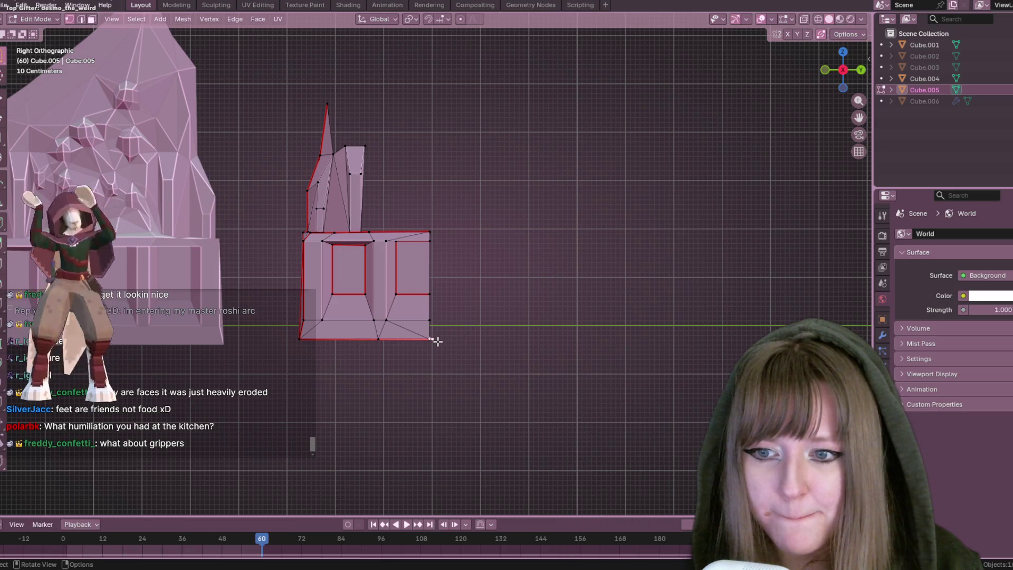
pyautogui.press('x')
pyautogui.press('Escape')
# Move the bottom corner vertex about −0.066 m along Y and show Cube.005's modifier settings
pyautogui.scroll(5, 491, 343)
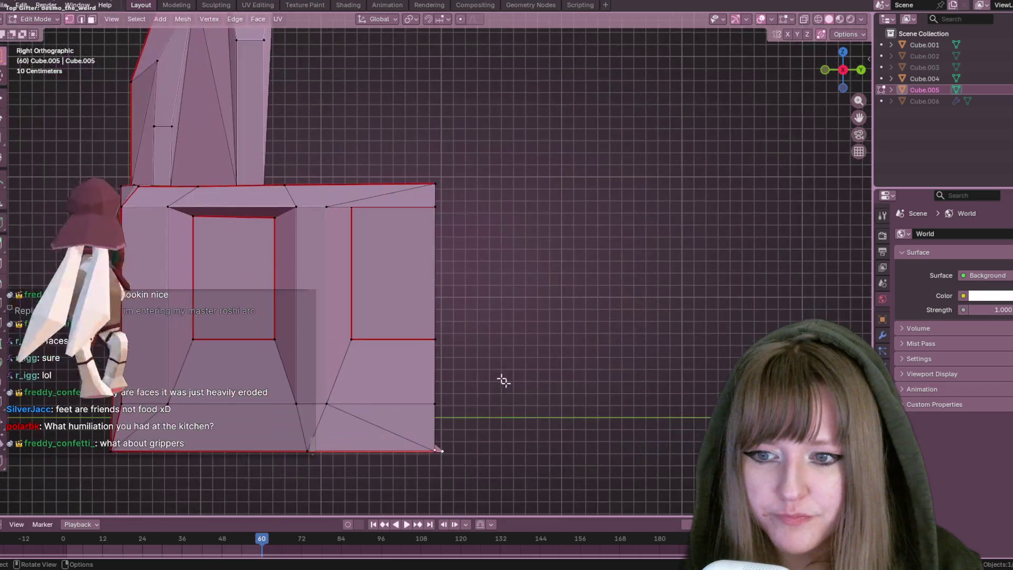
pyautogui.keyDown('shift'); pyautogui.moveTo(530, 433); pyautogui.dragTo(529, 394, button='middle'); pyautogui.keyUp('shift')
pyautogui.press('g')
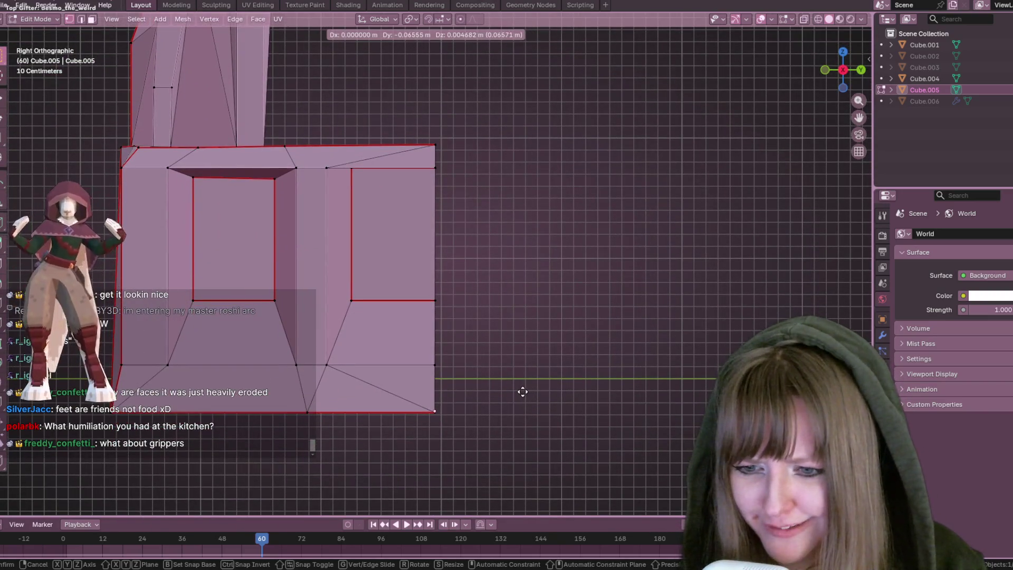
pyautogui.click(525, 391)
pyautogui.click(883, 336)
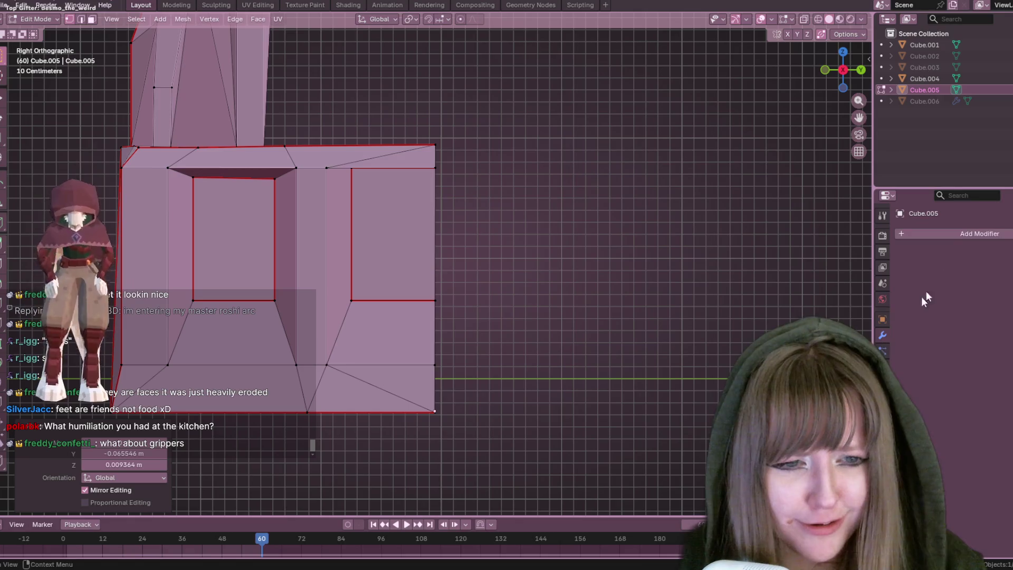
# Add a Mirror modifier to Cube.005 on the Y axis only, then view it in Top Ortho
pyautogui.click(955, 243)
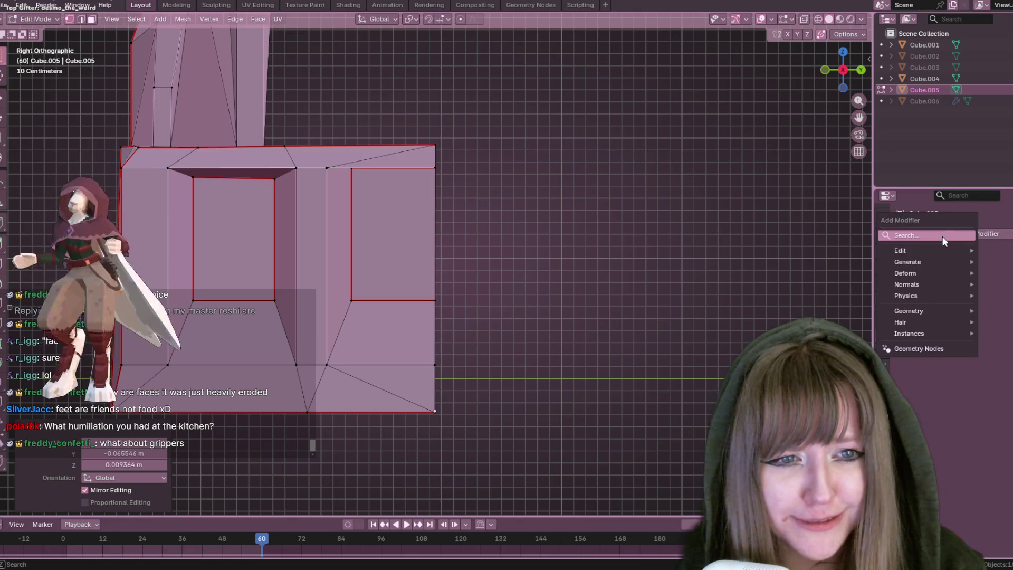
pyautogui.press('space')
pyautogui.click(884, 259)
pyautogui.click(1004, 269)
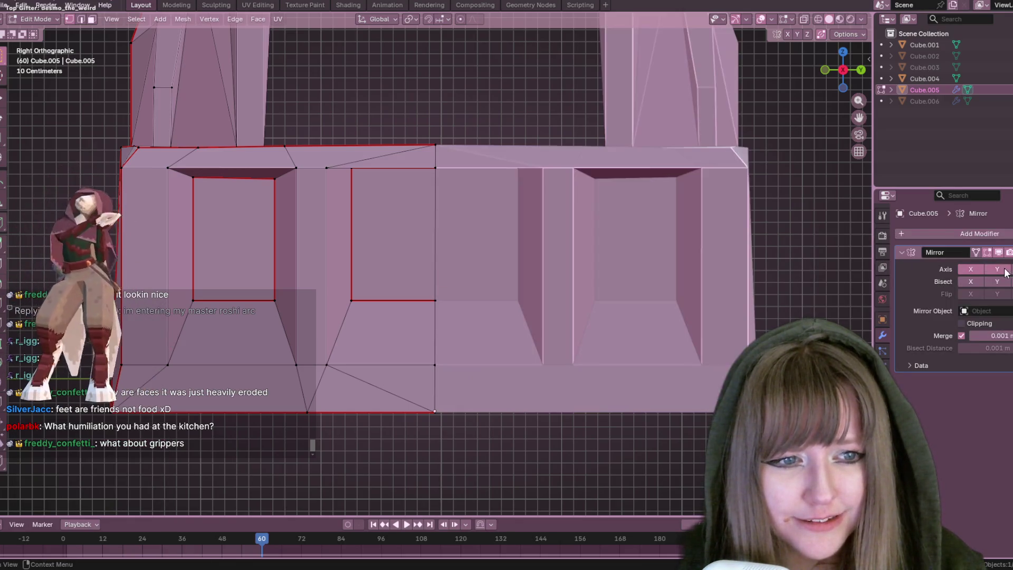
pyautogui.click(970, 270)
pyautogui.scroll(-5, 592, 332)
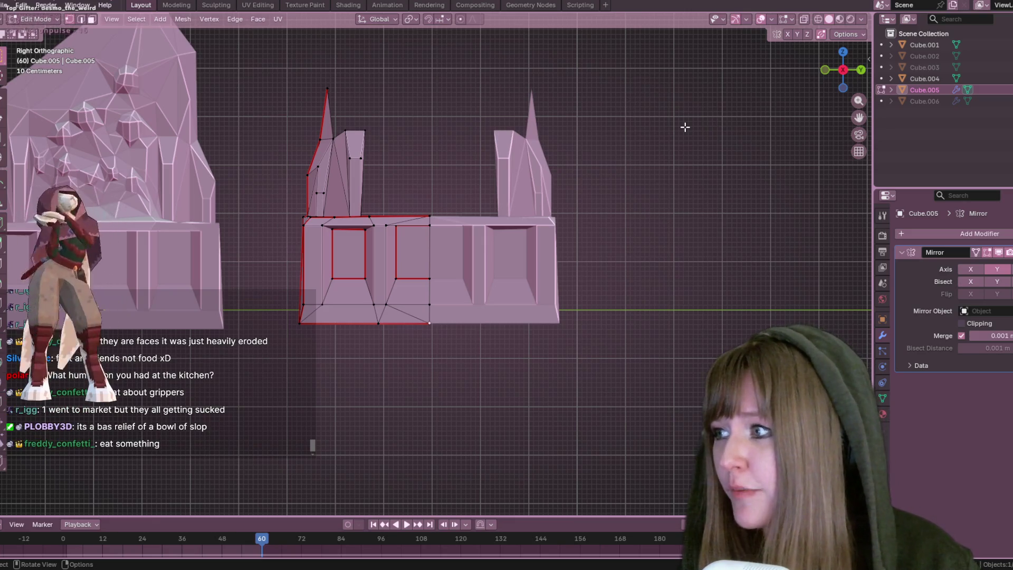
pyautogui.click(843, 52)
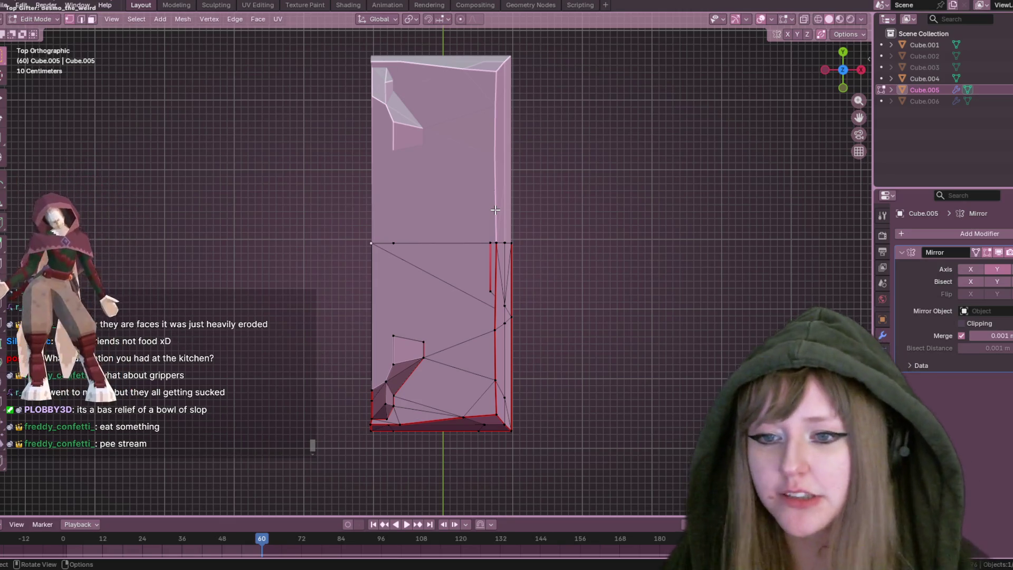
# Rotate the selected base section about 18.2° around the Z axis
pyautogui.scroll(2, 495, 210)
pyautogui.moveTo(495, 210)
pyautogui.mouseDown(button='middle')
pyautogui.moveTo(563, 212)
pyautogui.moveTo(531, 231)
pyautogui.moveTo(588, 105)
pyautogui.moveTo(729, 172)
pyautogui.moveTo(671, 193)
pyautogui.moveTo(740, 177)
pyautogui.moveTo(566, 156)
pyautogui.moveTo(574, 115)
pyautogui.moveTo(637, 126)
pyautogui.mouseUp(button='middle')
pyautogui.moveTo(512, 90); pyautogui.dragTo(786, 67, button='middle')
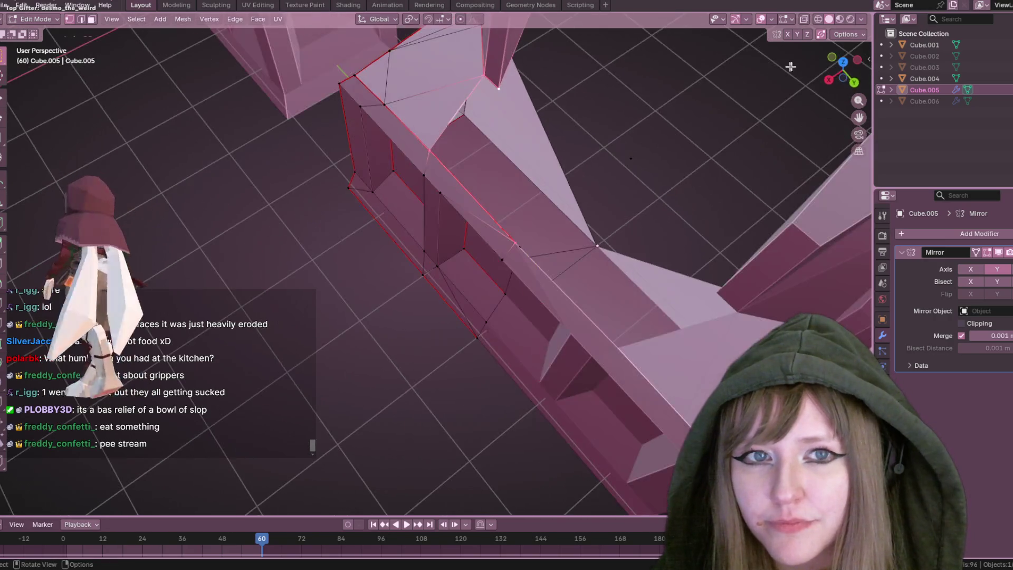
pyautogui.click(837, 65)
pyautogui.keyDown('shift'); pyautogui.moveTo(692, 148); pyautogui.dragTo(771, 210, button='middle'); pyautogui.keyUp('shift')
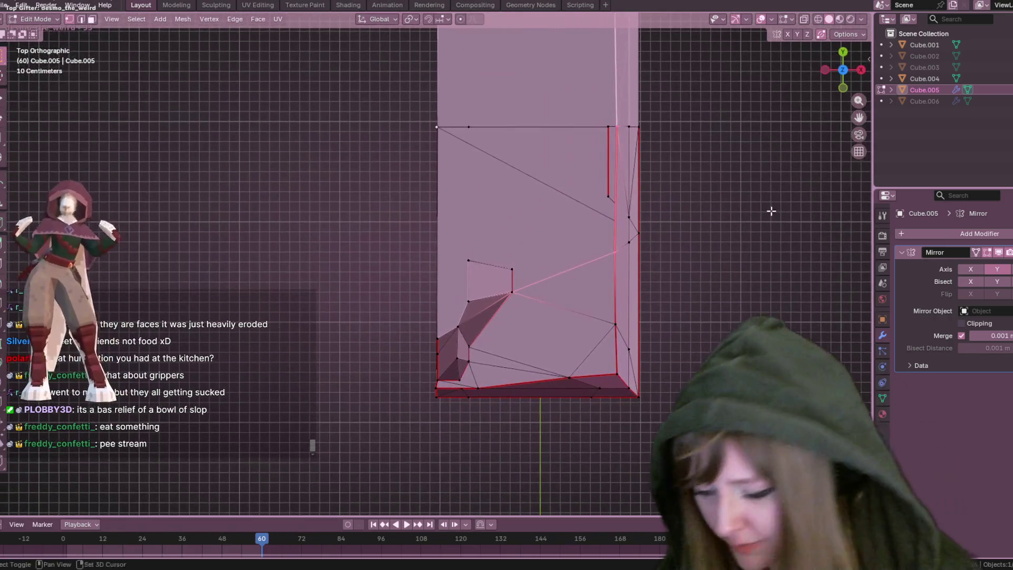
pyautogui.moveTo(437, 128)
pyautogui.mouseDown(button='middle')
pyautogui.moveTo(730, 192)
pyautogui.moveTo(638, 203)
pyautogui.moveTo(501, 444)
pyautogui.mouseUp(button='middle')
pyautogui.click(843, 69)
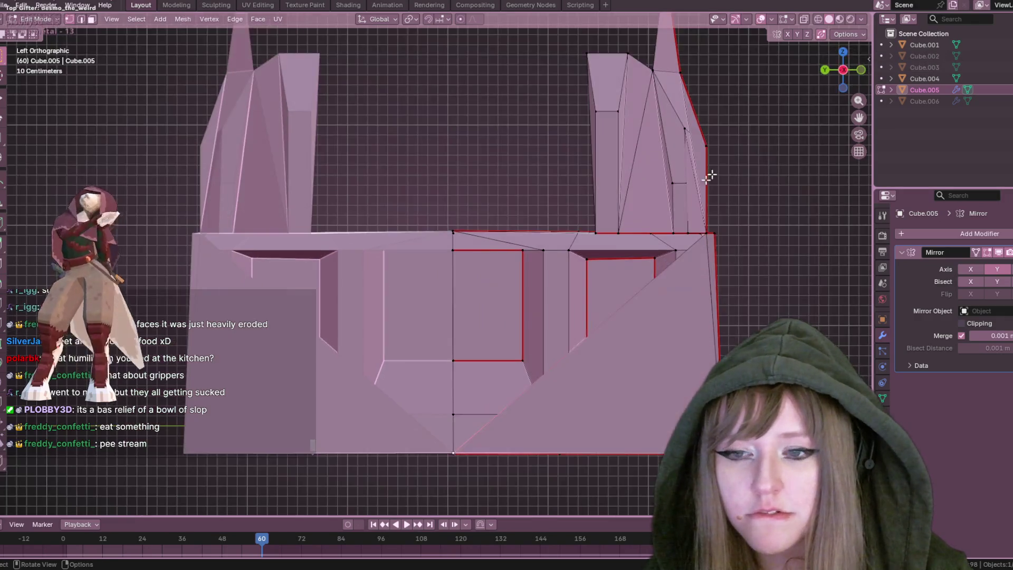
pyautogui.scroll(2, 711, 176)
pyautogui.press('r')
pyautogui.press('z')
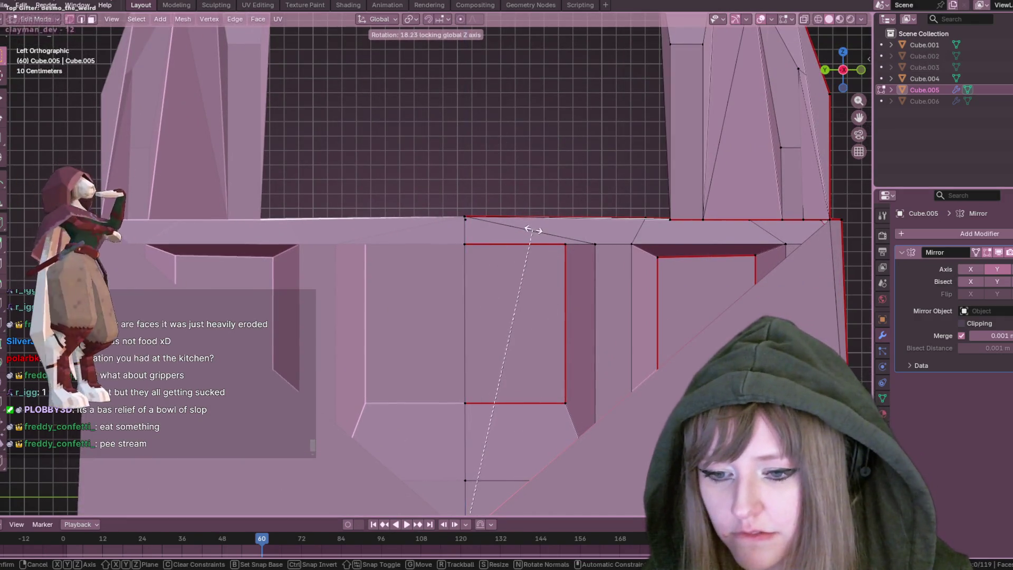
pyautogui.click(533, 230)
# Move the section, enable Mirror Clipping, and nudge the vertices along Y and Z
pyautogui.press('g')
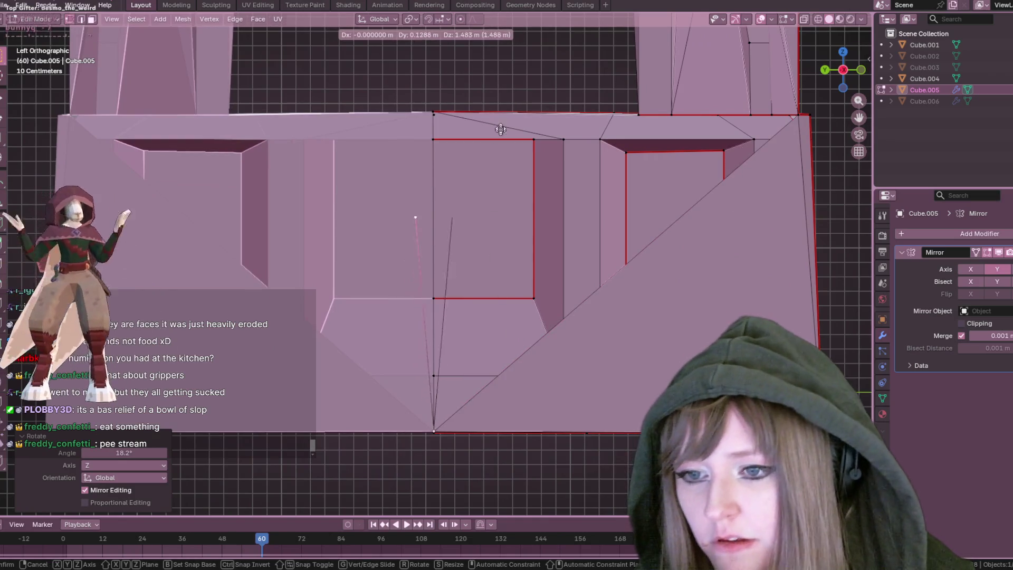
pyautogui.click(517, 29)
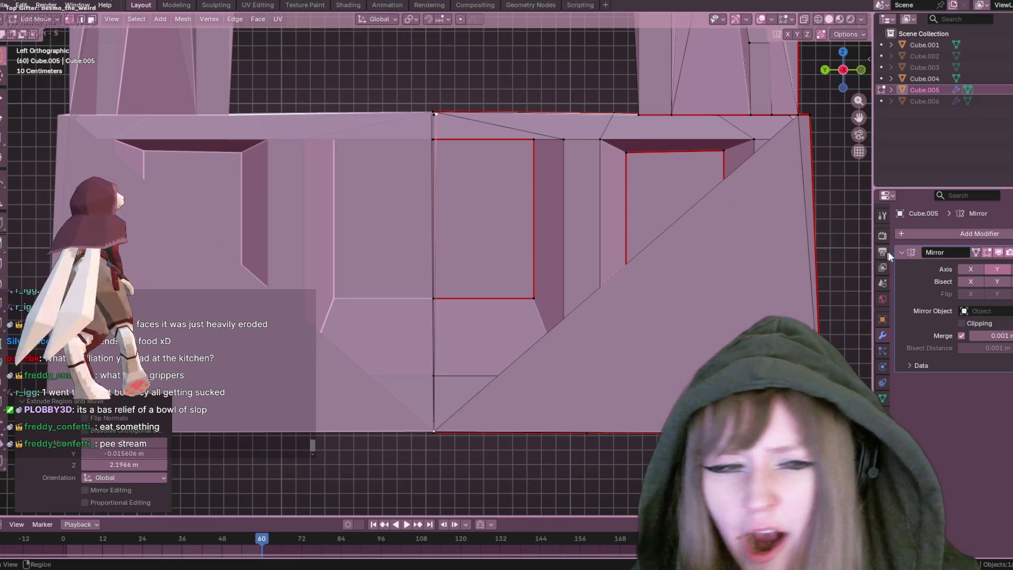
pyautogui.click(962, 323)
pyautogui.press('g')
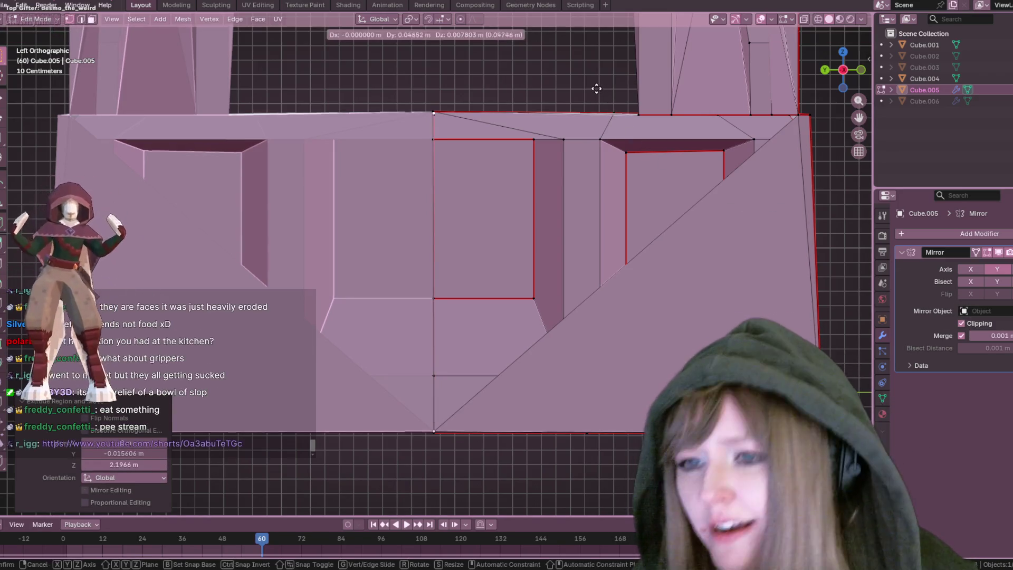
pyautogui.click(594, 88)
pyautogui.moveTo(594, 87); pyautogui.dragTo(575, 126, button='middle')
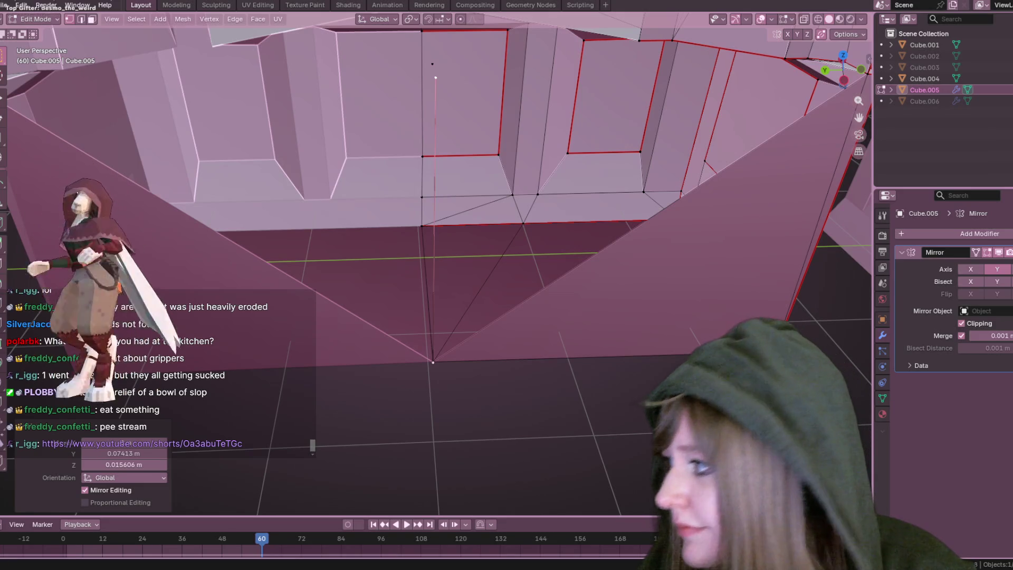
# Watch the YouTube Short in an enlarged window, then close it
pyautogui.moveTo(0, 96)
pyautogui.mouseDown()
pyautogui.moveTo(156, 96)
pyautogui.moveTo(156, 80)
pyautogui.mouseUp()
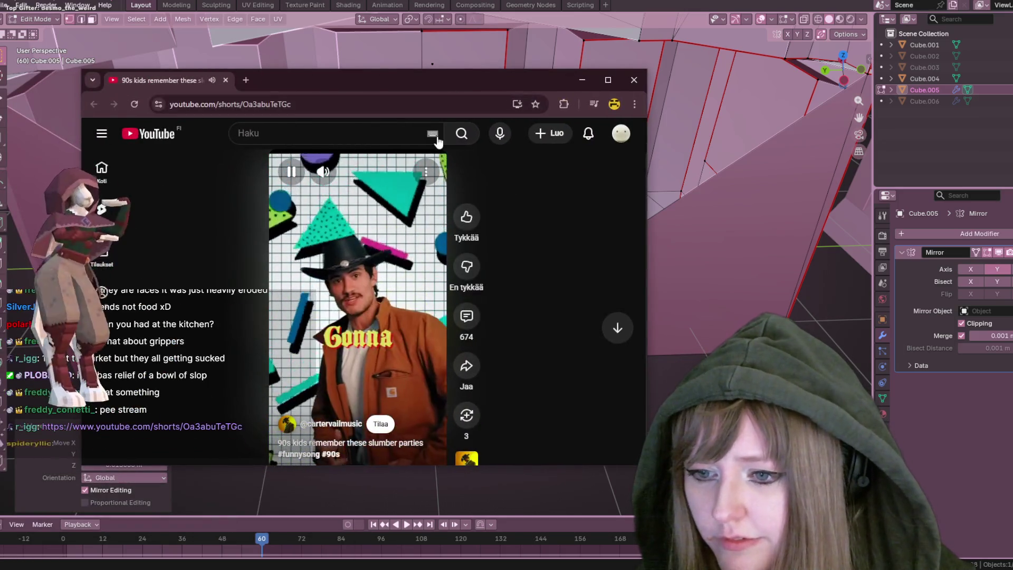
pyautogui.click(633, 80)
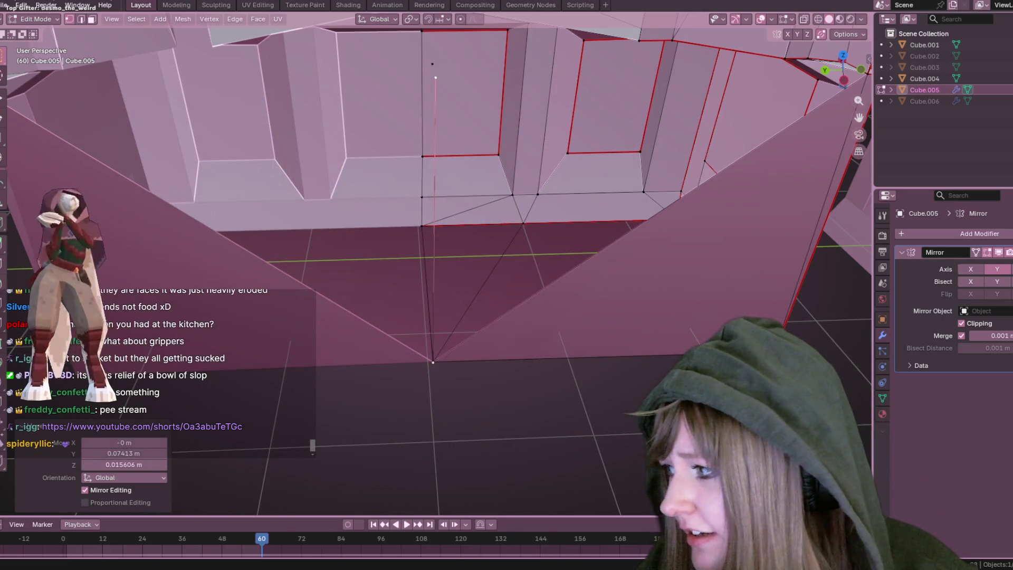
pyautogui.moveTo(565, 159)
pyautogui.mouseDown(button='middle')
pyautogui.moveTo(568, 223)
pyautogui.moveTo(527, 215)
pyautogui.moveTo(520, 174)
pyautogui.moveTo(428, 81)
pyautogui.moveTo(546, 138)
pyautogui.moveTo(578, 177)
pyautogui.mouseUp(button='middle')
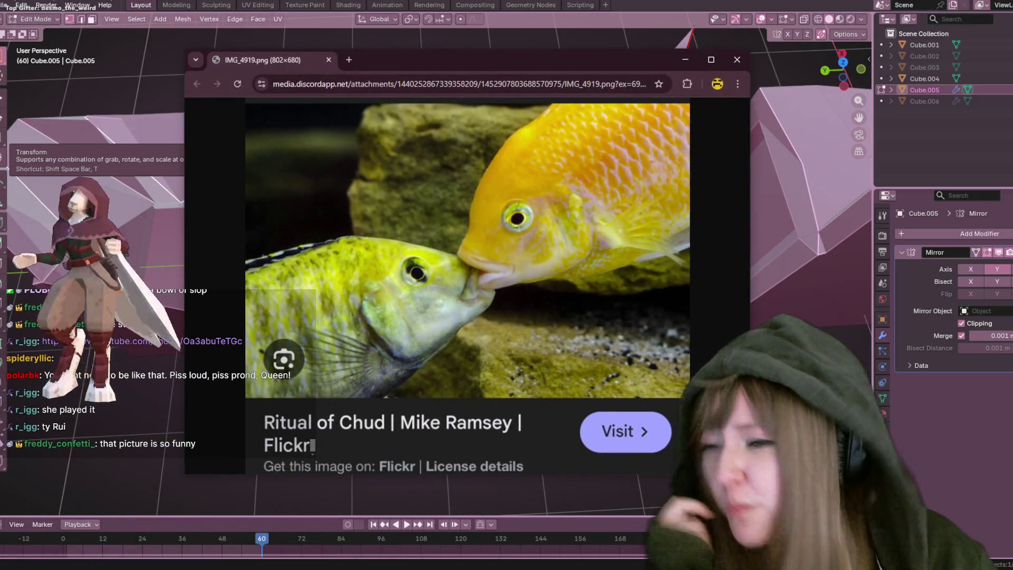
# Move the fish image window aside and bring the Twitch stream window to the front
pyautogui.moveTo(502, 63)
pyautogui.mouseDown()
pyautogui.moveTo(450, 53)
pyautogui.moveTo(451, 64)
pyautogui.moveTo(505, 28)
pyautogui.mouseUp()
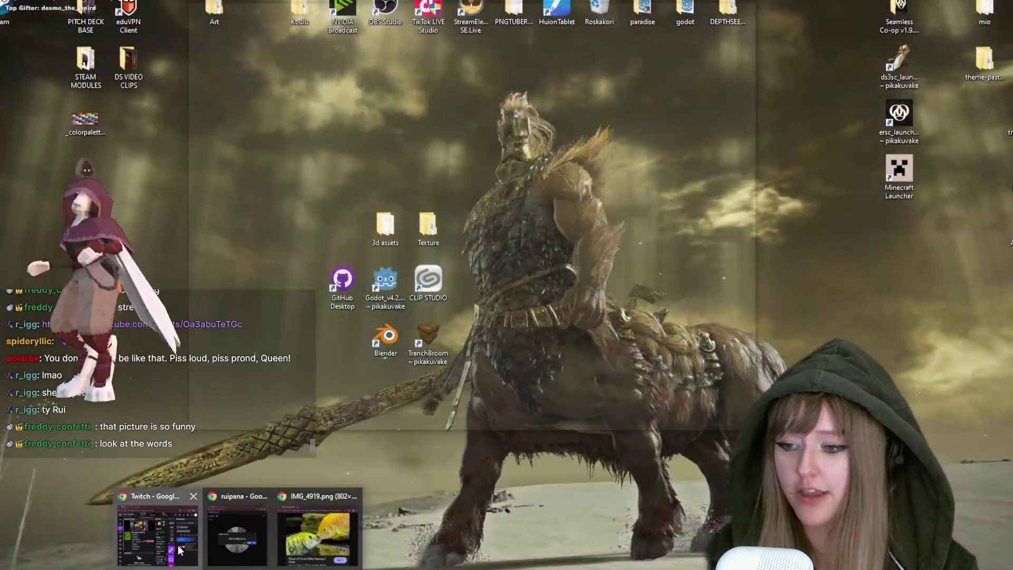
pyautogui.click(178, 546)
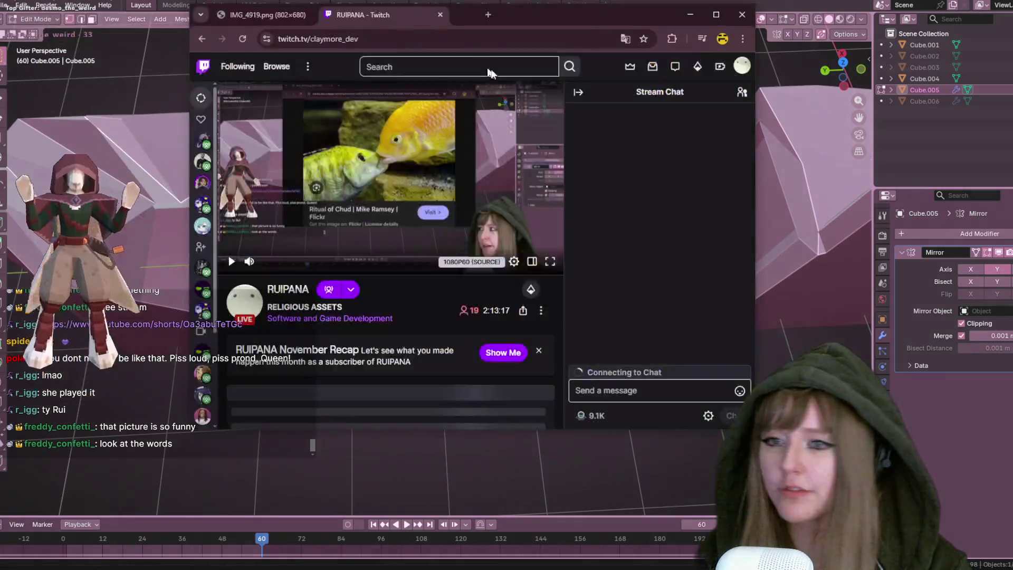
pyautogui.moveTo(368, 12); pyautogui.dragTo(561, 68)
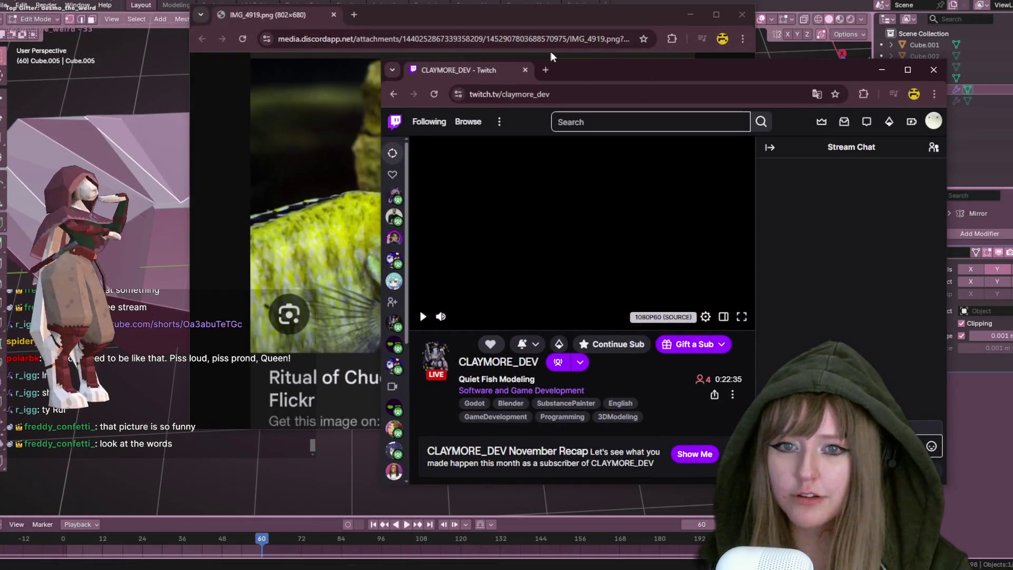
# Close the fish picture and post 'WHAT ARE WE LOOKING AT' in the Twitch chat
pyautogui.moveTo(515, 12); pyautogui.dragTo(414, 17)
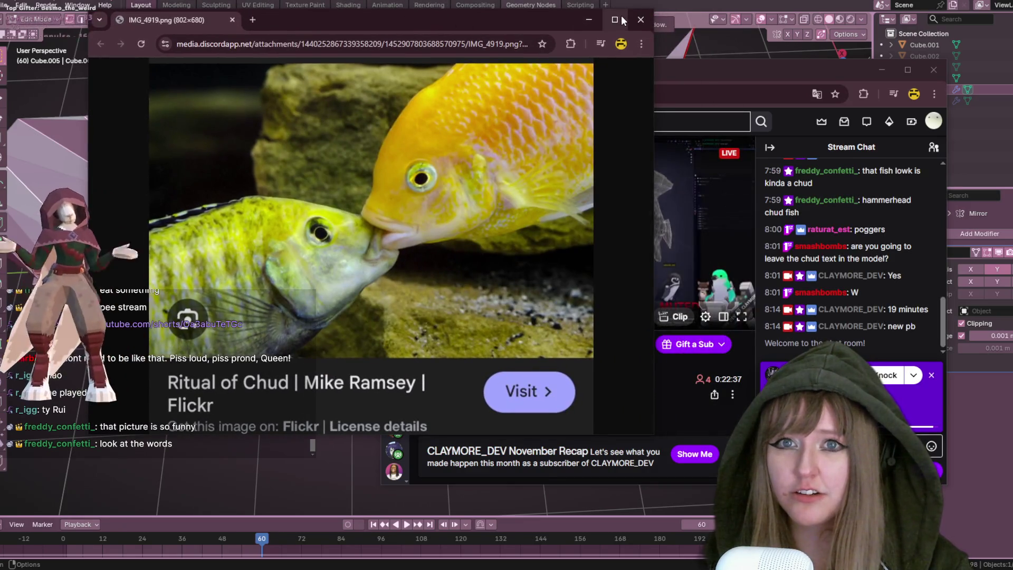
pyautogui.click(641, 19)
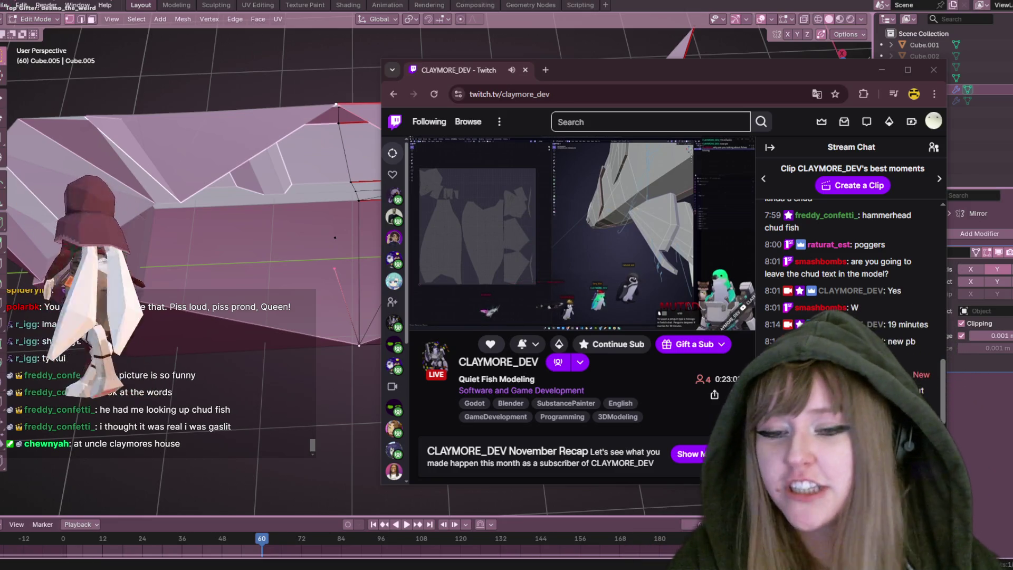
pyautogui.moveTo(607, 69)
pyautogui.mouseDown()
pyautogui.moveTo(605, 61)
pyautogui.moveTo(431, 58)
pyautogui.mouseUp()
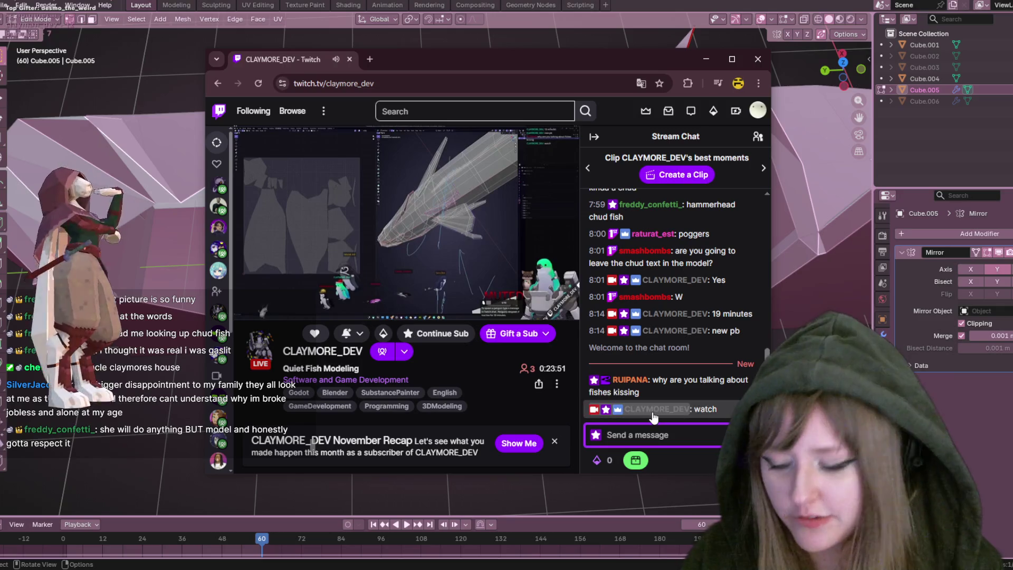
pyautogui.write('WHAT ARE ')
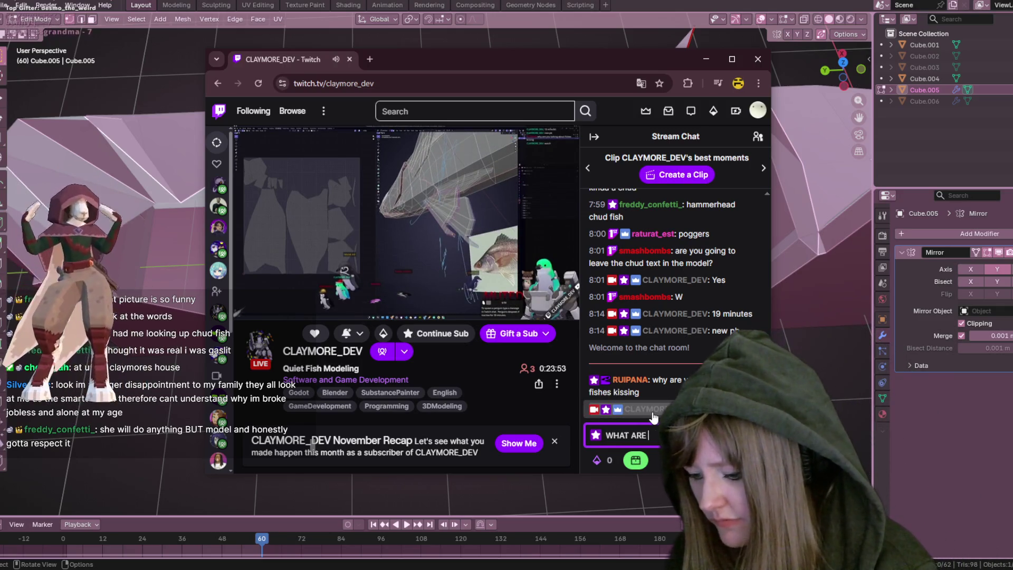
pyautogui.write('WE LO')
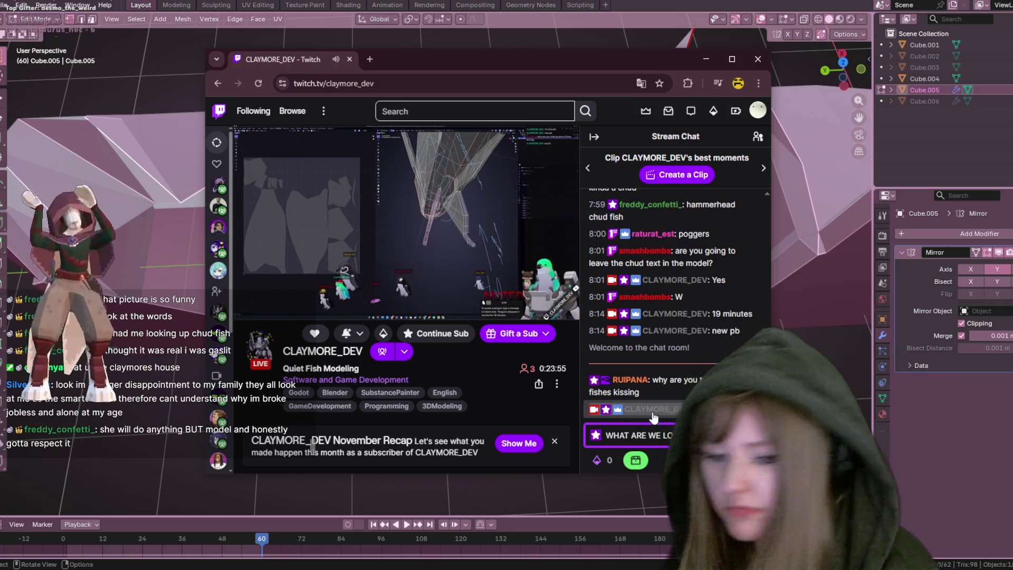
pyautogui.write('OKING AT')
pyautogui.press('Return')
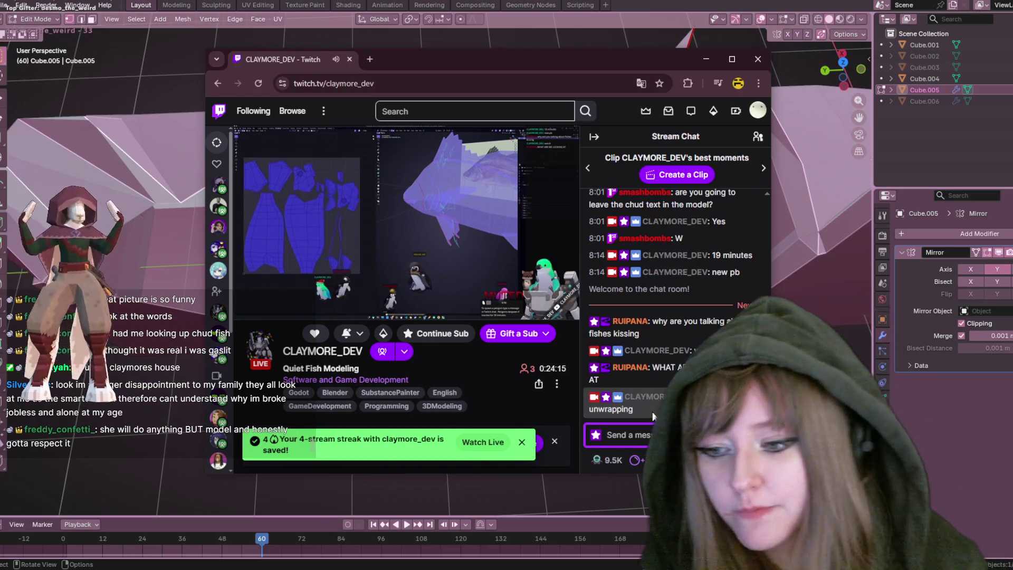
# Check the watch streak in the rewards panel, then close the Twitch window
pyautogui.click(597, 460)
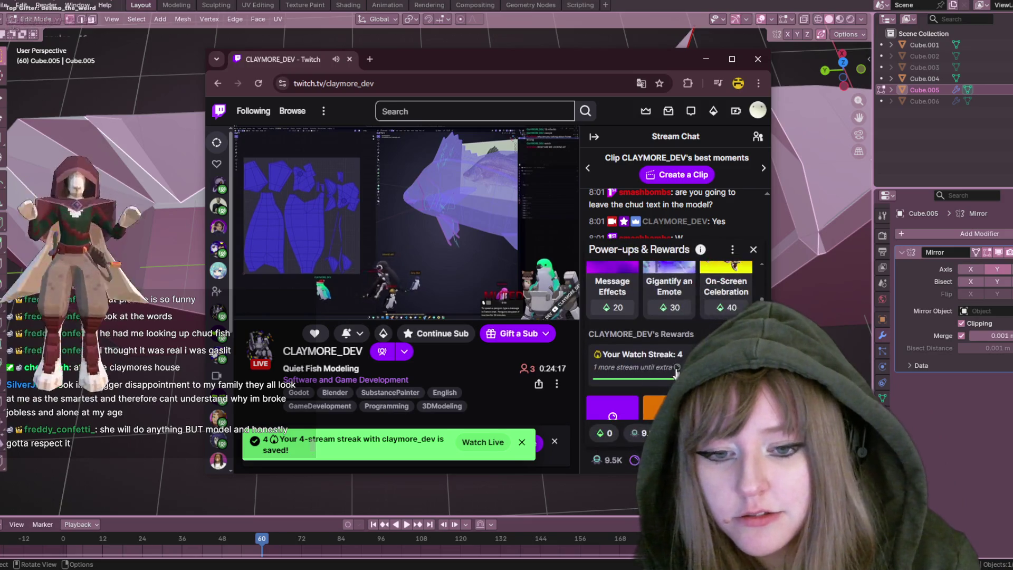
pyautogui.click(676, 372)
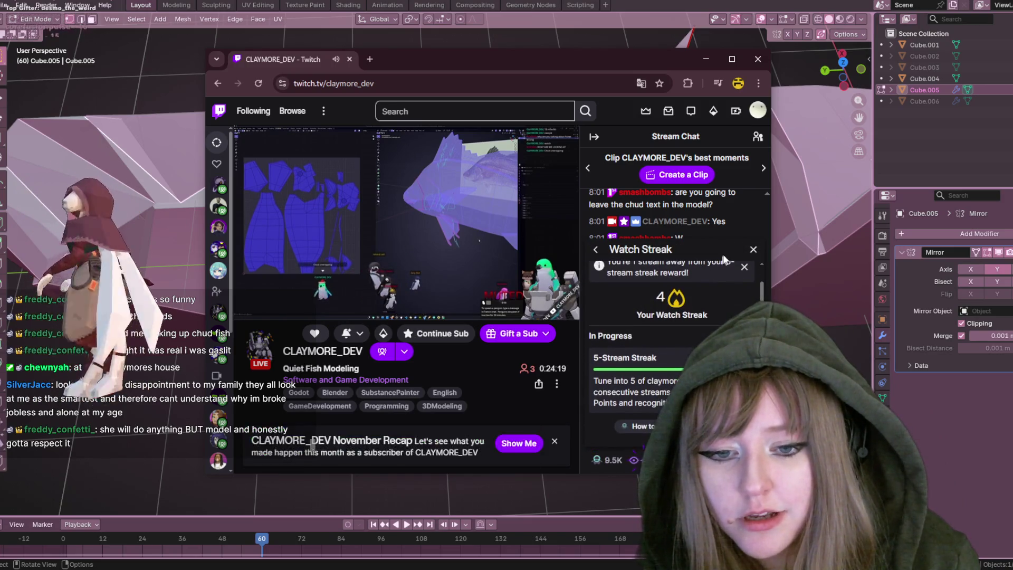
pyautogui.click(753, 249)
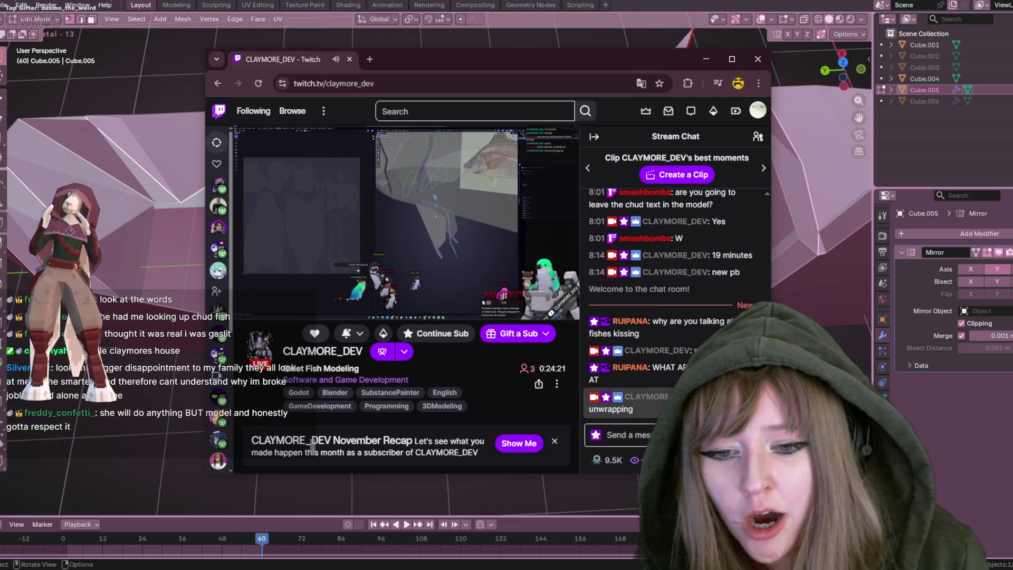
pyautogui.click(616, 434)
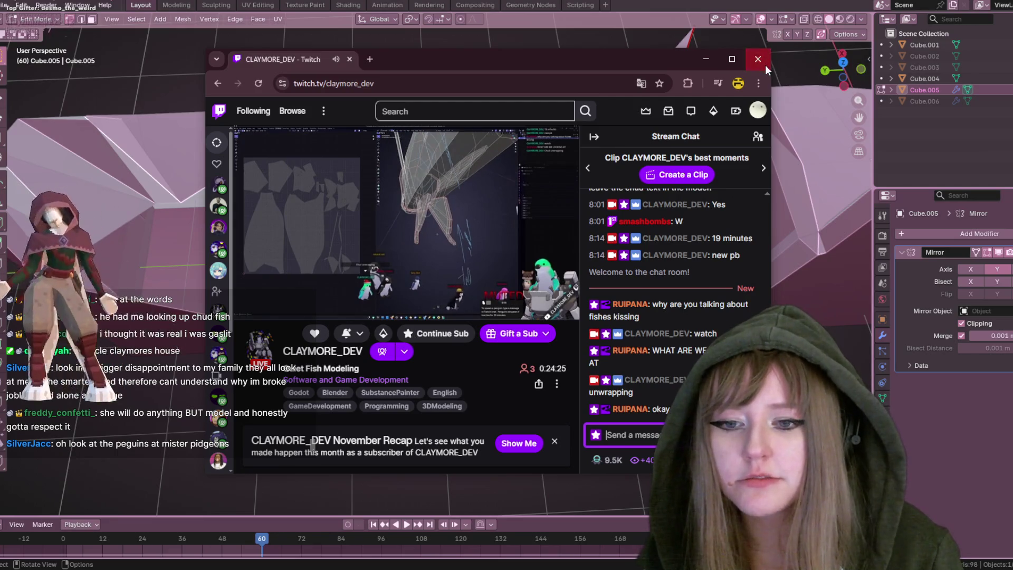
pyautogui.click(758, 59)
pyautogui.moveTo(313, 209)
pyautogui.mouseDown(button='middle')
pyautogui.moveTo(290, 185)
pyautogui.moveTo(528, 193)
pyautogui.mouseUp(button='middle')
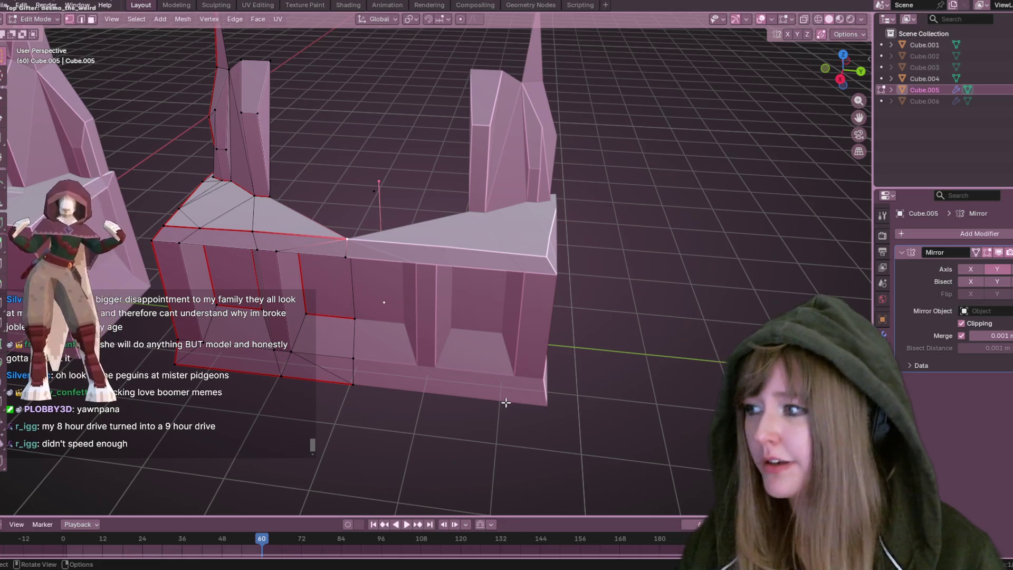
pyautogui.moveTo(425, 201); pyautogui.dragTo(419, 197, button='middle')
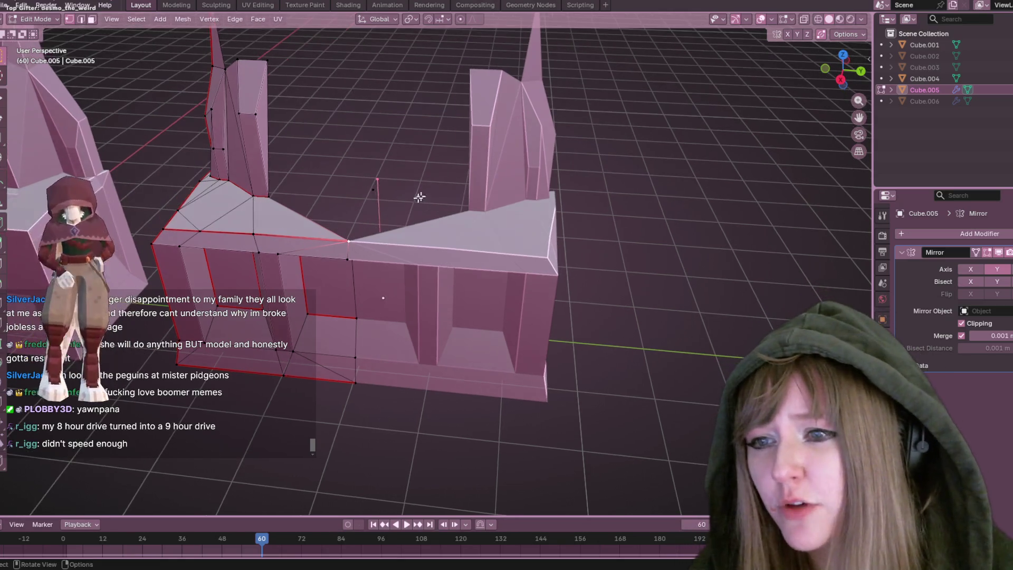
pyautogui.moveTo(460, 104); pyautogui.dragTo(663, 109, button='middle')
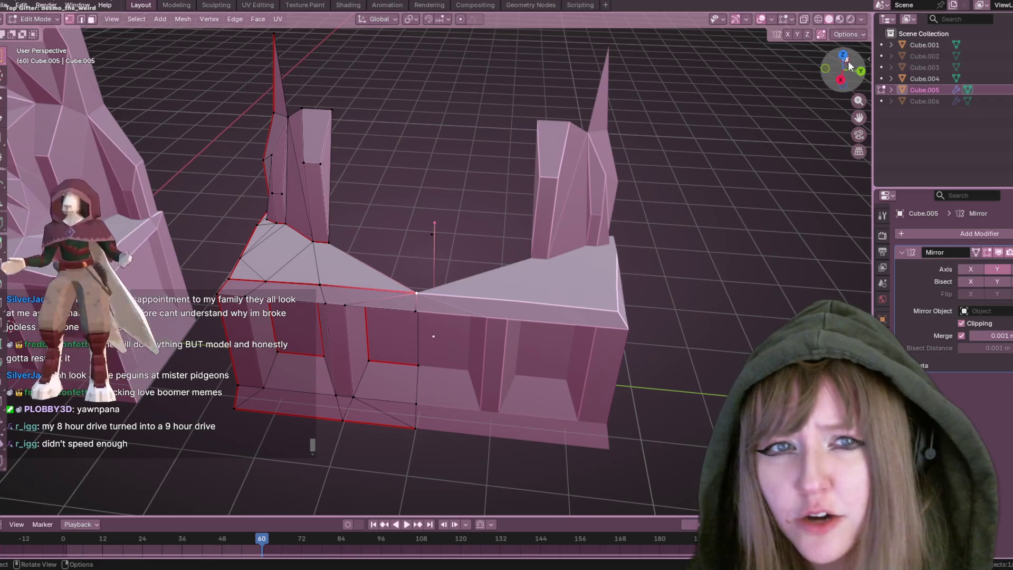
pyautogui.moveTo(843, 59); pyautogui.dragTo(846, 54)
pyautogui.click(845, 54)
pyautogui.moveTo(496, 295); pyautogui.dragTo(523, 309, button='middle')
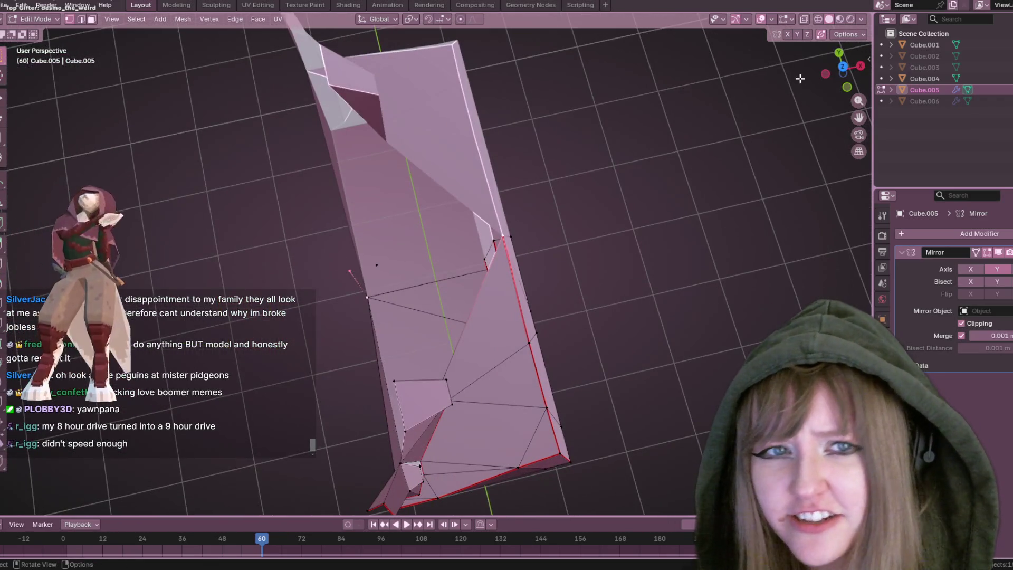
pyautogui.click(843, 66)
pyautogui.keyDown('shift'); pyautogui.moveTo(401, 264); pyautogui.dragTo(497, 299, button='middle'); pyautogui.keyUp('shift')
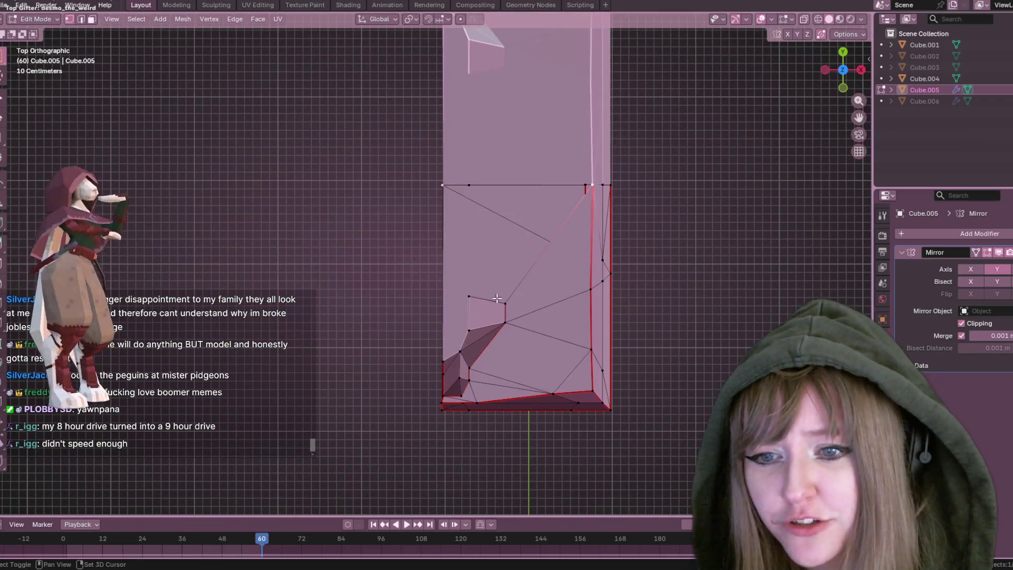
pyautogui.moveTo(408, 364)
pyautogui.mouseDown(button='middle')
pyautogui.moveTo(642, 294)
pyautogui.moveTo(642, 310)
pyautogui.mouseUp(button='middle')
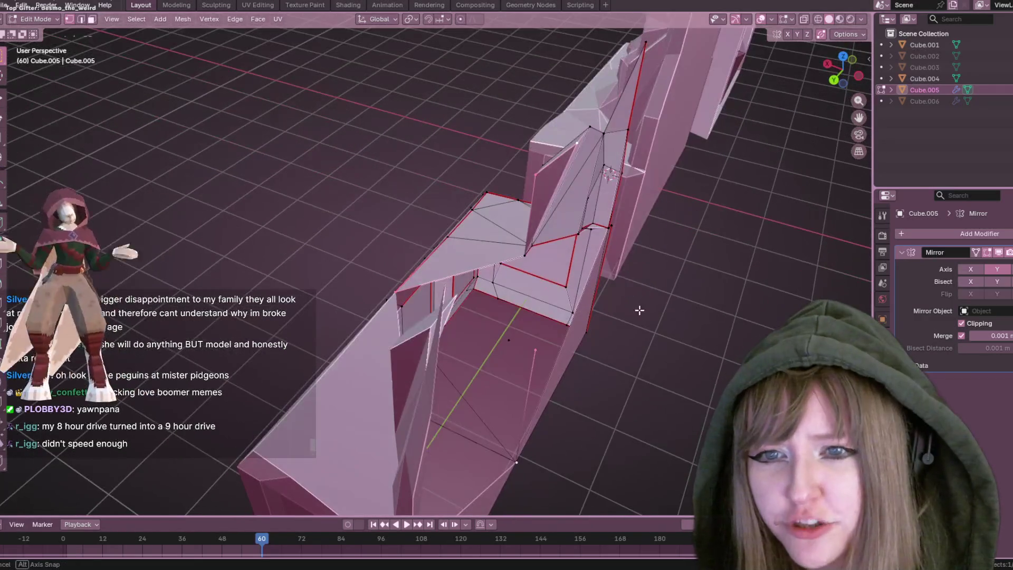
pyautogui.moveTo(522, 256)
pyautogui.mouseDown(button='middle')
pyautogui.moveTo(683, 364)
pyautogui.moveTo(686, 317)
pyautogui.mouseUp(button='middle')
pyautogui.click(845, 71)
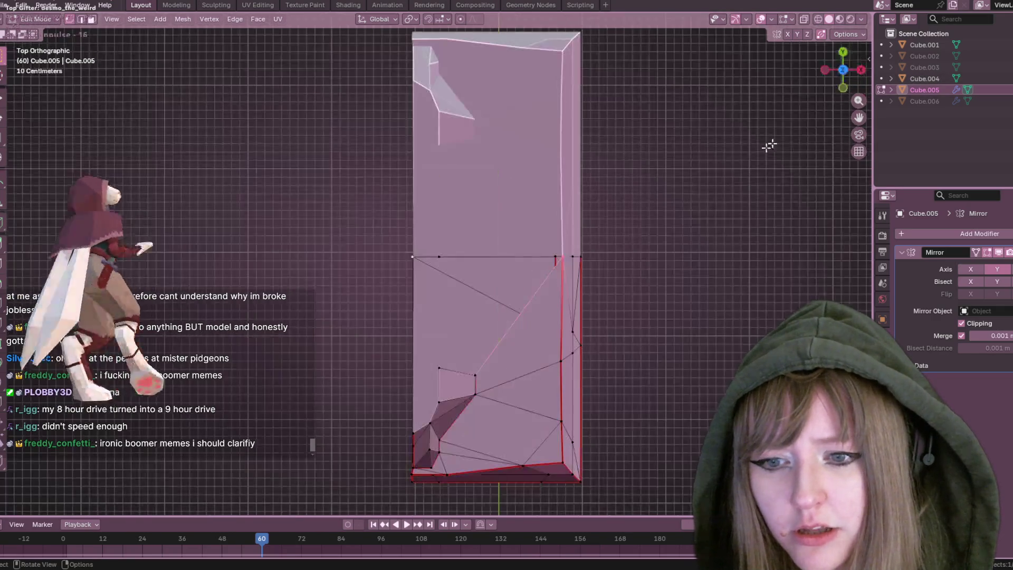
pyautogui.moveTo(556, 241)
pyautogui.mouseDown(button='middle')
pyautogui.moveTo(783, 297)
pyautogui.moveTo(660, 274)
pyautogui.moveTo(584, 310)
pyautogui.moveTo(650, 300)
pyautogui.mouseUp(button='middle')
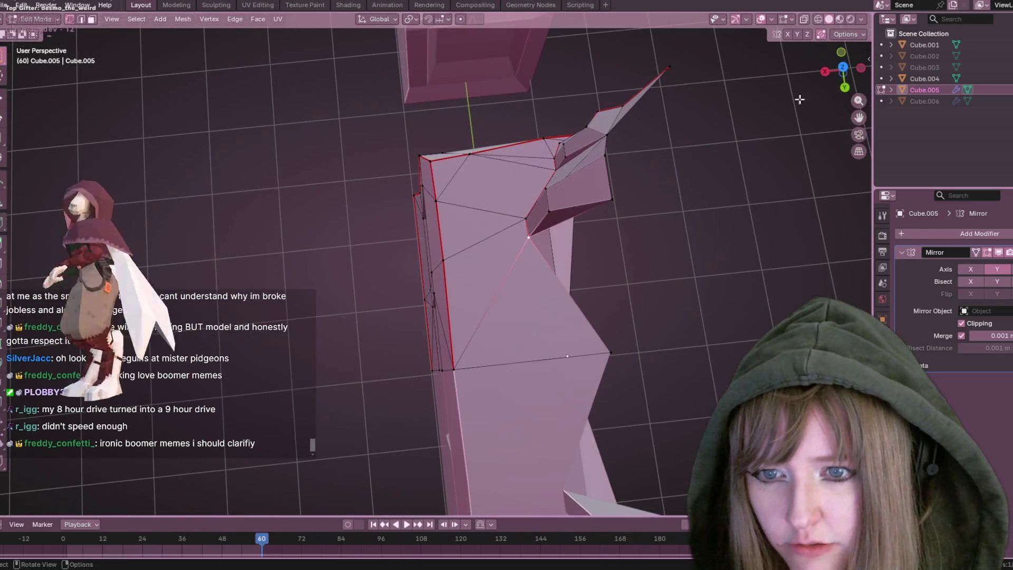
# Rotate the selected vertices about −3.4° around Z and move them roughly 0.055 m along Y
pyautogui.moveTo(845, 71); pyautogui.dragTo(847, 68)
pyautogui.press('r')
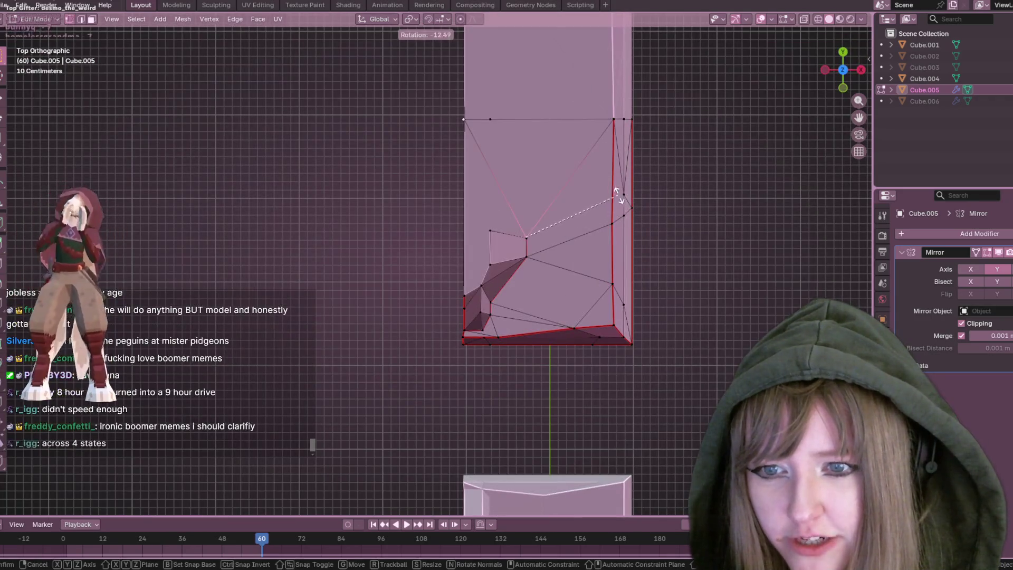
pyautogui.click(616, 195)
pyautogui.press('g')
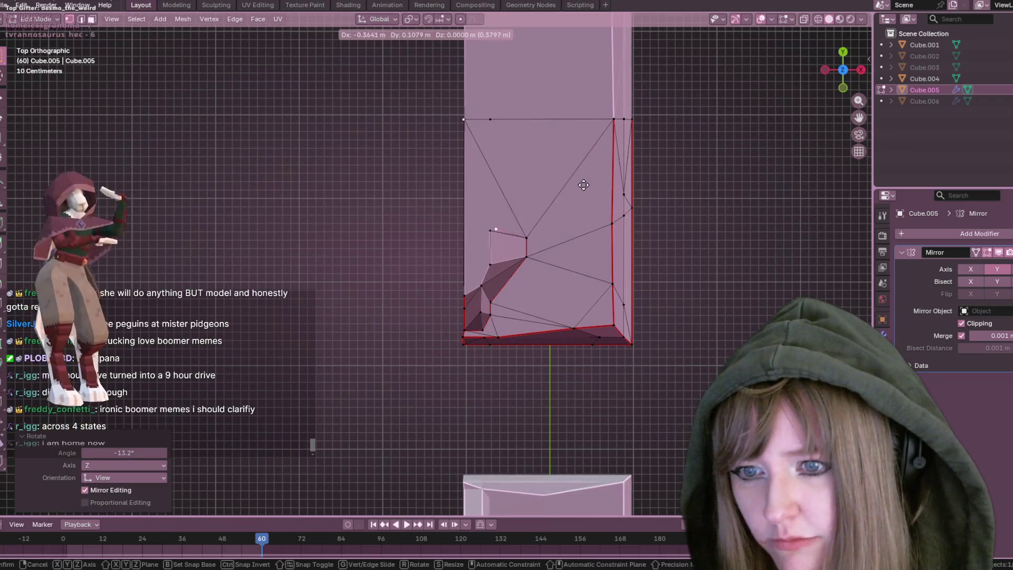
pyautogui.click(580, 188)
pyautogui.moveTo(448, 242); pyautogui.dragTo(620, 211, button='middle')
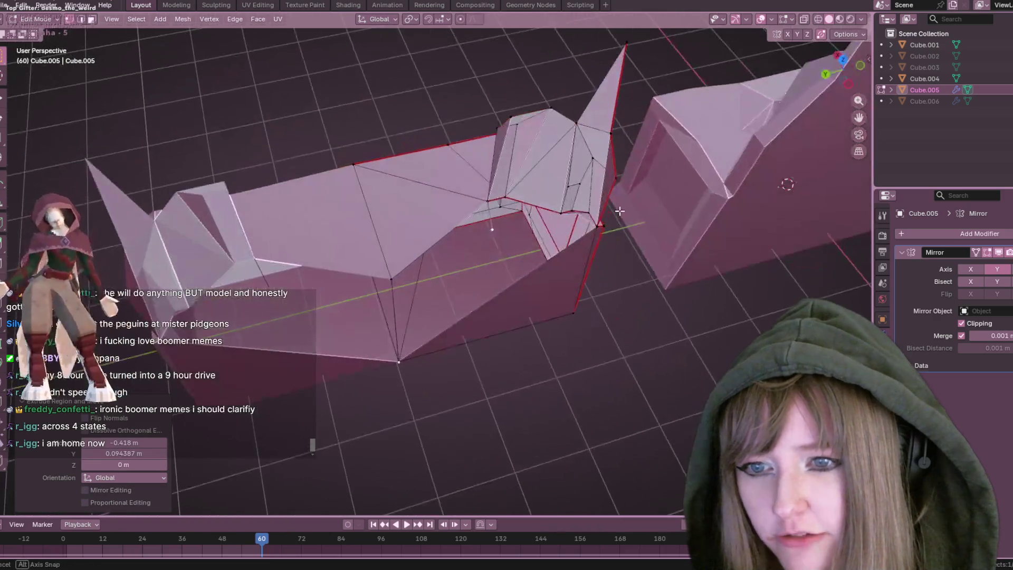
# Select a single vertex, lower it, then rotate and shift it slightly in Top view
pyautogui.click(392, 272)
pyautogui.moveTo(509, 234)
pyautogui.mouseDown(button='middle')
pyautogui.moveTo(552, 294)
pyautogui.moveTo(480, 192)
pyautogui.mouseUp(button='middle')
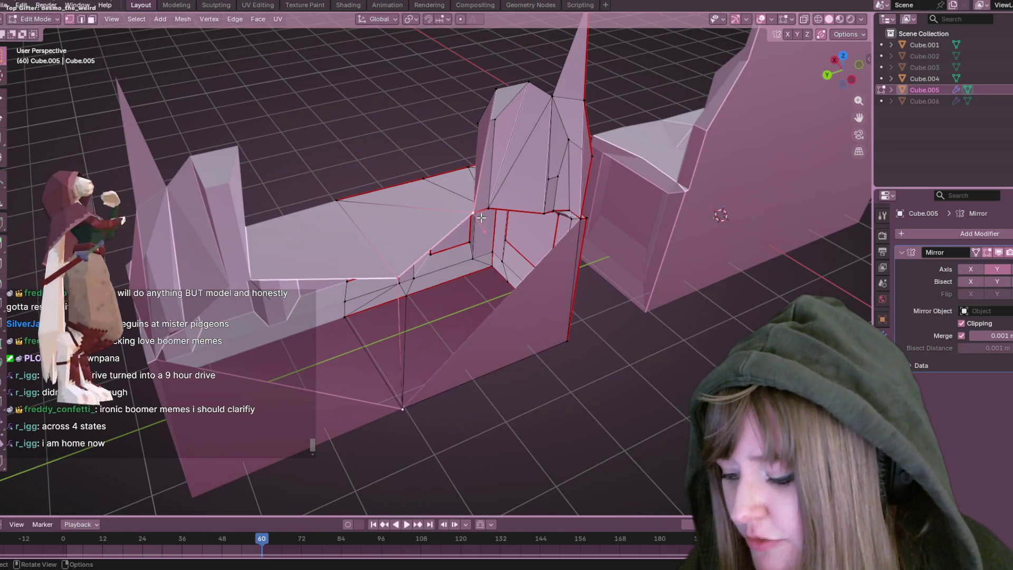
pyautogui.moveTo(481, 218); pyautogui.dragTo(482, 239)
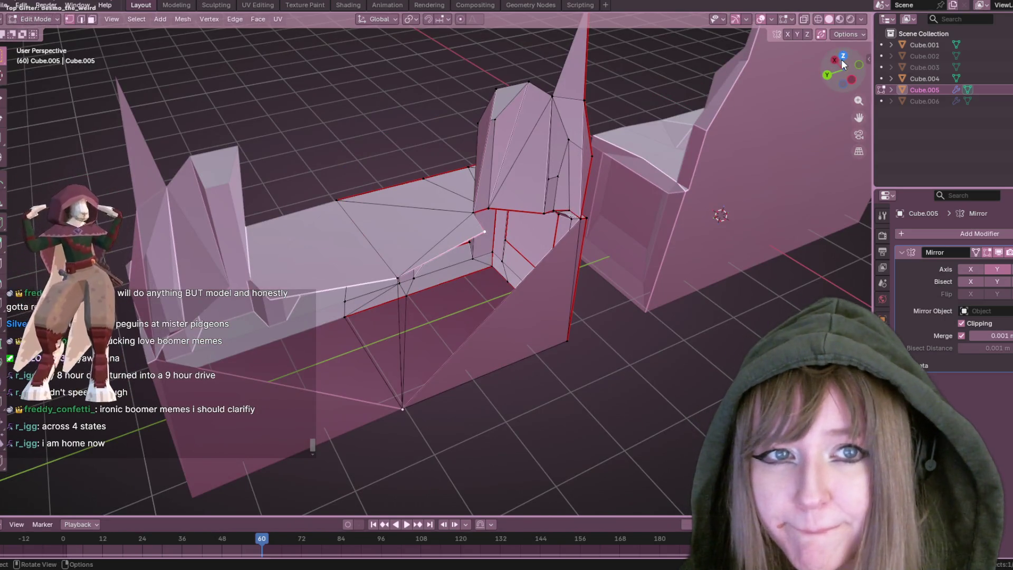
pyautogui.click(843, 59)
pyautogui.press('r')
pyautogui.click(570, 169)
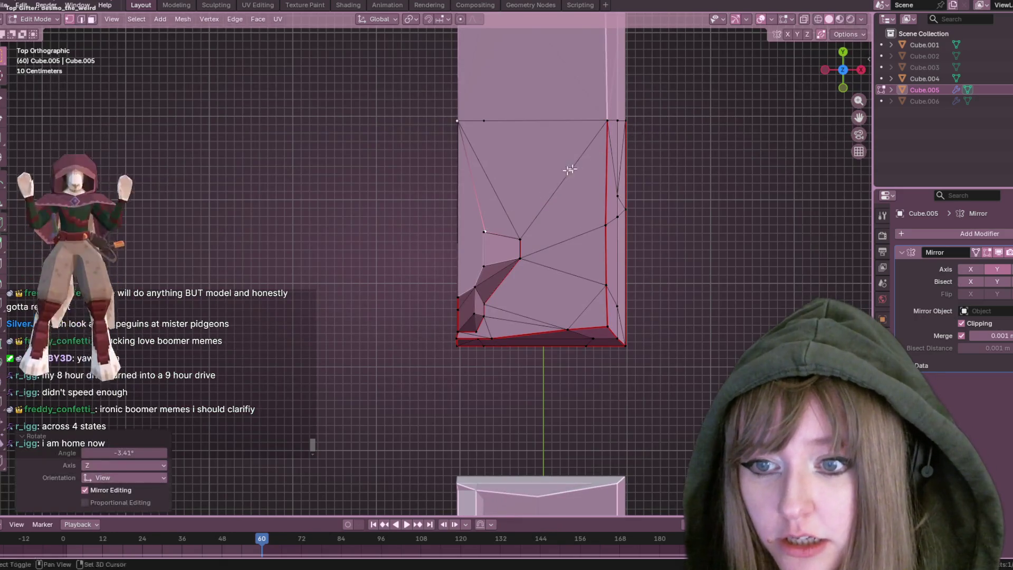
pyautogui.scroll(3, 570, 169)
pyautogui.press('g')
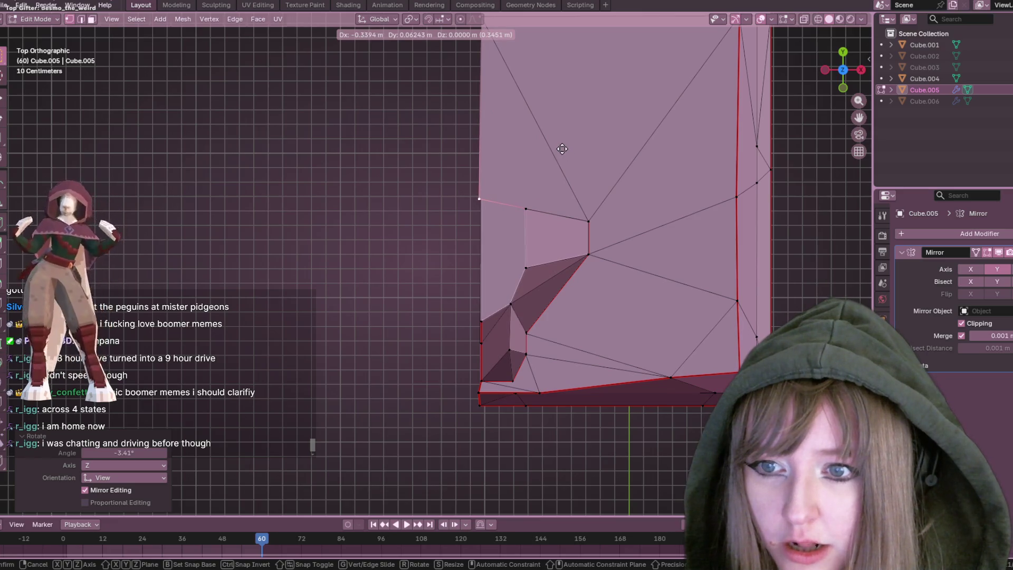
pyautogui.click(566, 150)
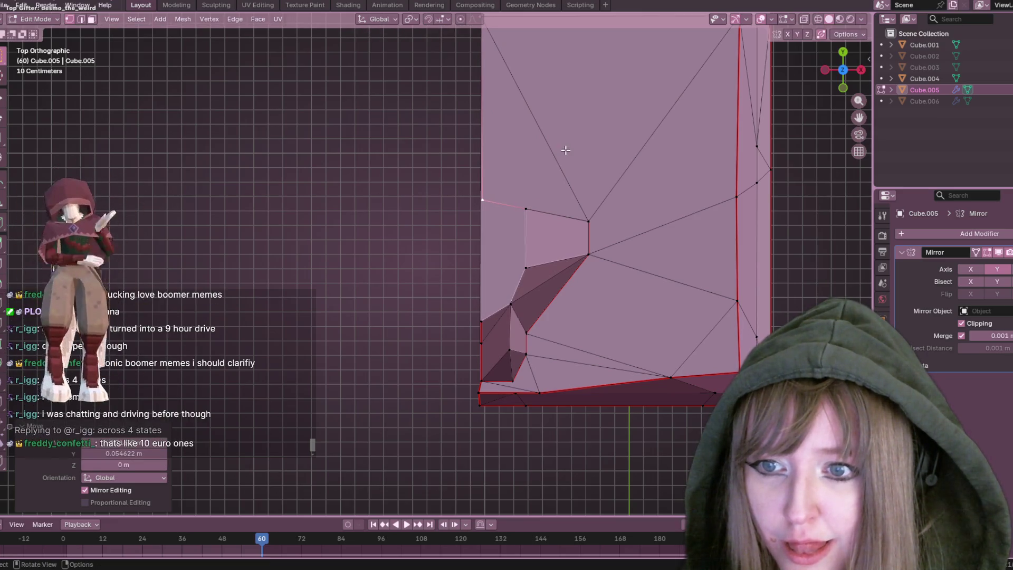
pyautogui.scroll(-1, 570, 155)
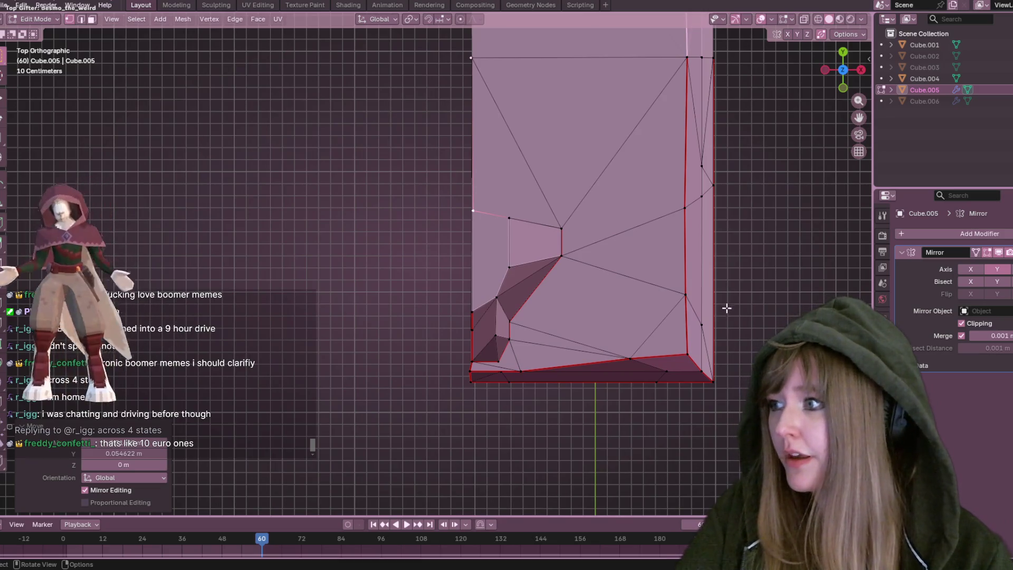
pyautogui.moveTo(693, 299)
pyautogui.mouseDown(button='middle')
pyautogui.moveTo(681, 295)
pyautogui.moveTo(708, 283)
pyautogui.moveTo(493, 250)
pyautogui.moveTo(561, 262)
pyautogui.moveTo(604, 290)
pyautogui.moveTo(639, 295)
pyautogui.moveTo(514, 167)
pyautogui.moveTo(496, 120)
pyautogui.mouseUp(button='middle')
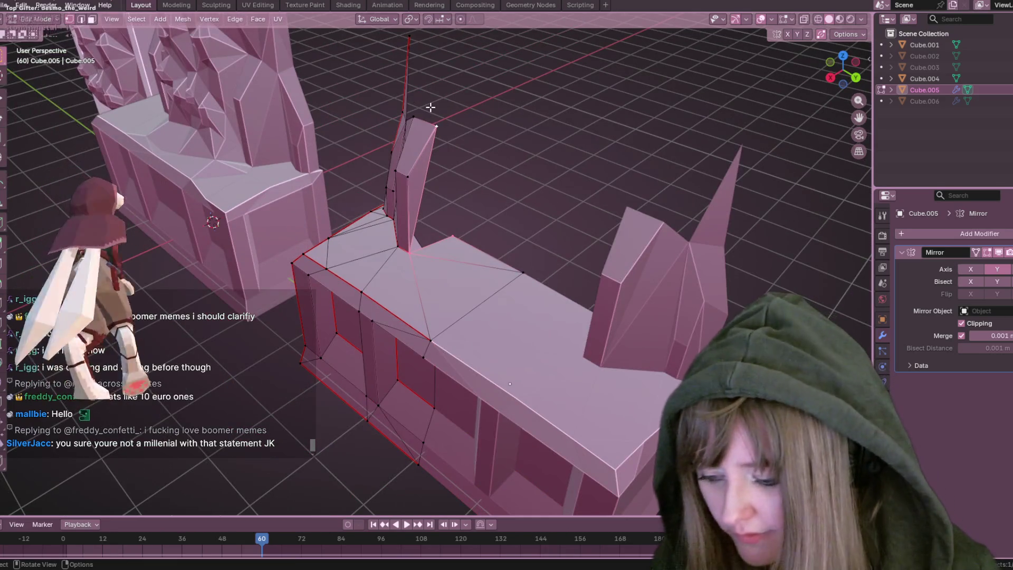
pyautogui.moveTo(525, 210)
pyautogui.mouseDown(button='middle')
pyautogui.moveTo(524, 165)
pyautogui.moveTo(478, 211)
pyautogui.moveTo(501, 195)
pyautogui.mouseUp(button='middle')
pyautogui.click(847, 78)
pyautogui.moveTo(447, 112)
pyautogui.mouseDown(button='middle')
pyautogui.moveTo(610, 131)
pyautogui.moveTo(406, 118)
pyautogui.mouseUp(button='middle')
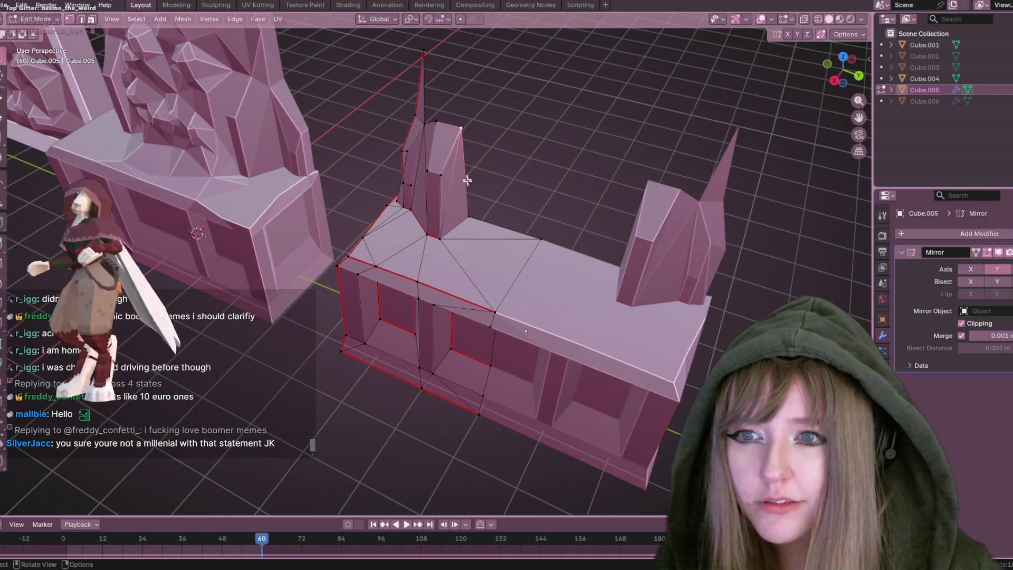
pyautogui.moveTo(521, 236); pyautogui.dragTo(586, 184, button='middle')
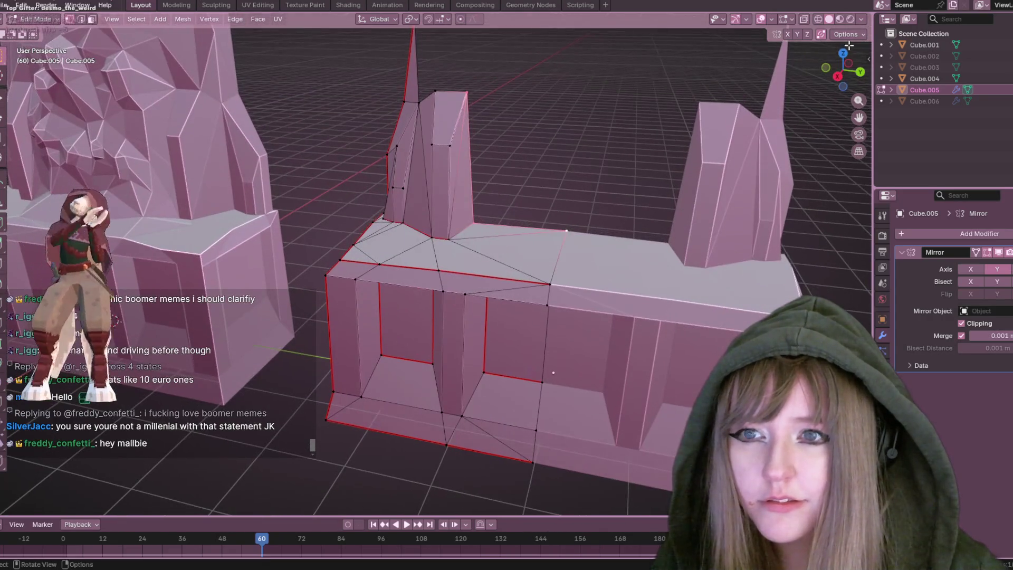
pyautogui.click(838, 78)
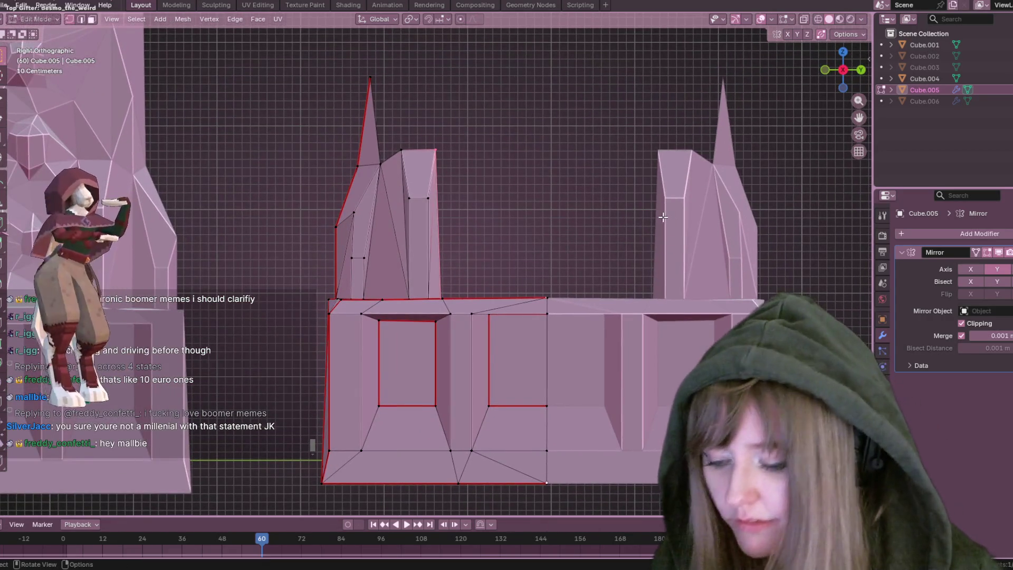
pyautogui.press('f')
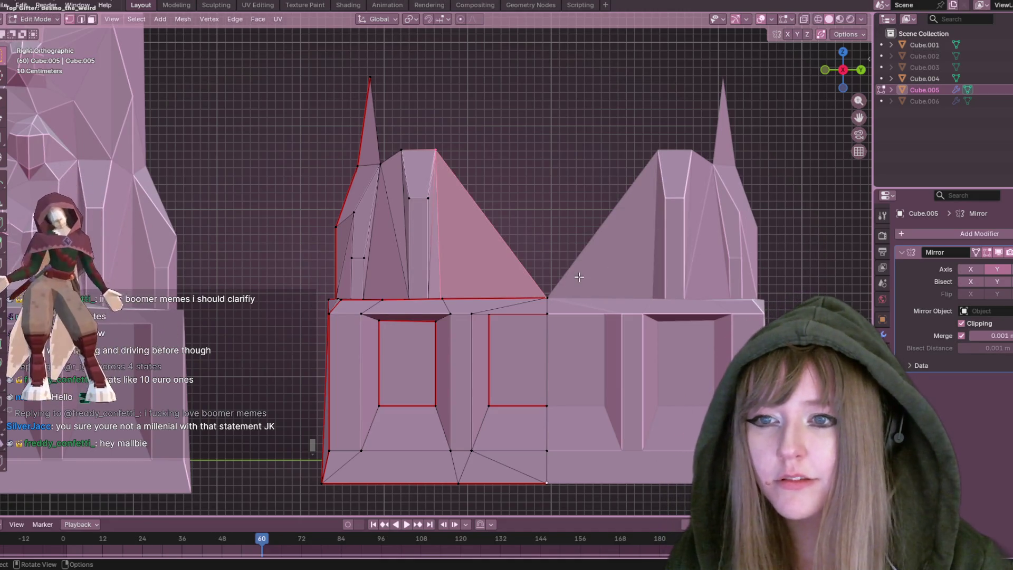
pyautogui.hotkey('ctrl', 'z')
pyautogui.hotkey('ctrl', 'z')
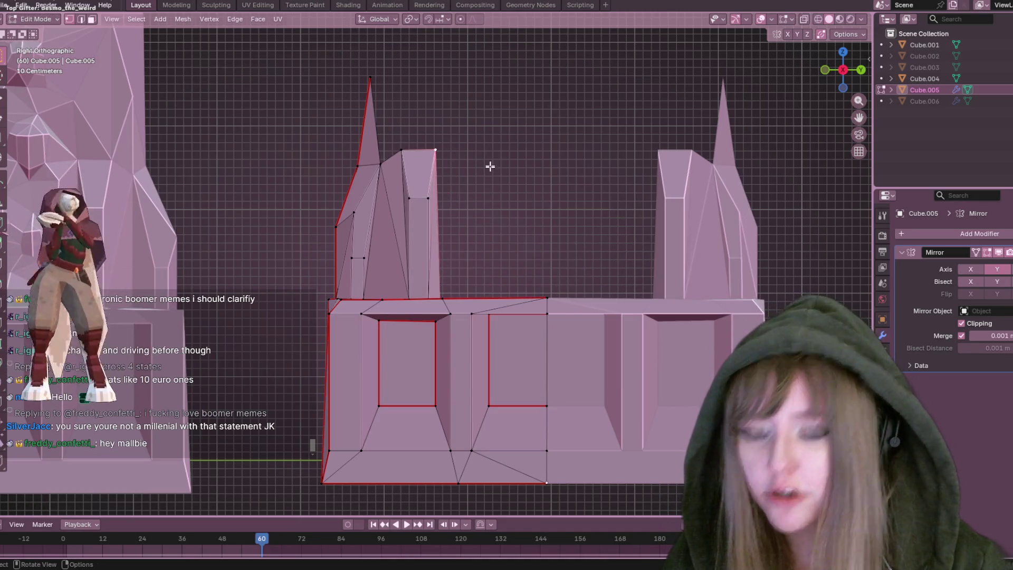
pyautogui.press('e')
pyautogui.click(543, 150)
pyautogui.moveTo(542, 150)
pyautogui.mouseDown(button='middle')
pyautogui.moveTo(596, 278)
pyautogui.moveTo(417, 252)
pyautogui.mouseUp(button='middle')
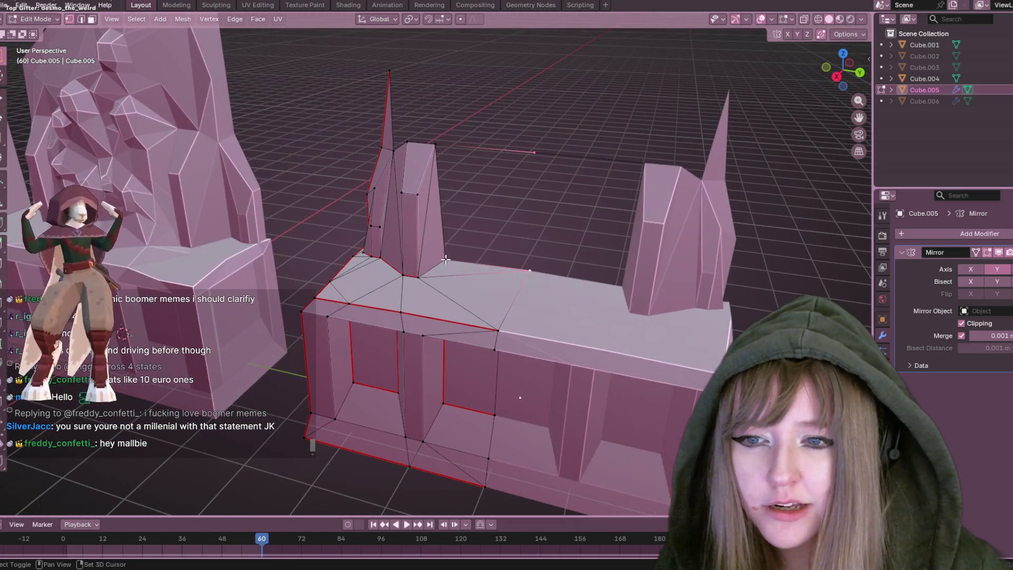
pyautogui.press('f')
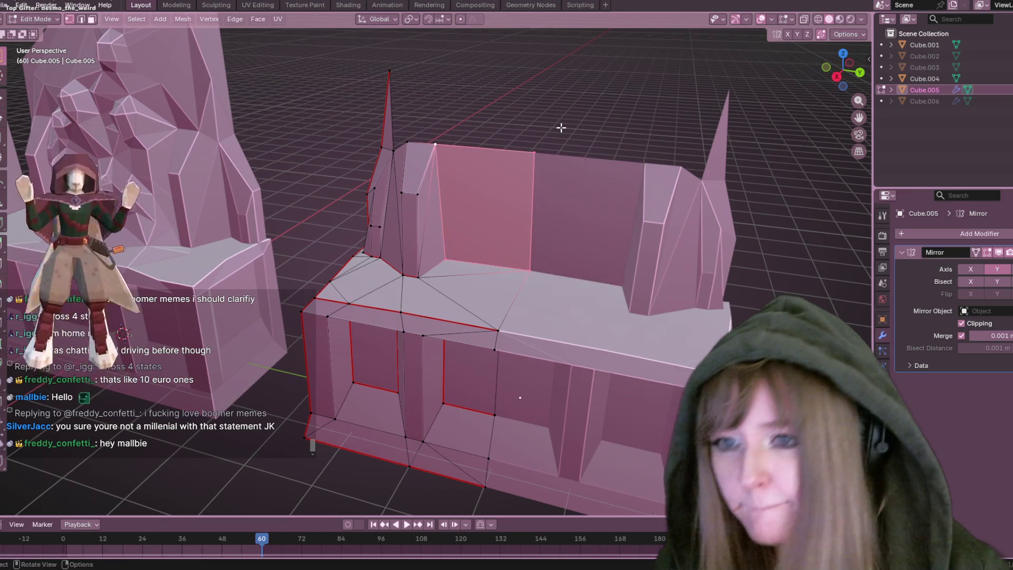
pyautogui.moveTo(543, 206)
pyautogui.mouseDown(button='middle')
pyautogui.moveTo(561, 170)
pyautogui.moveTo(635, 135)
pyautogui.moveTo(785, 99)
pyautogui.moveTo(672, 165)
pyautogui.moveTo(607, 156)
pyautogui.moveTo(585, 164)
pyautogui.moveTo(654, 125)
pyautogui.moveTo(518, 174)
pyautogui.moveTo(479, 317)
pyautogui.moveTo(498, 255)
pyautogui.moveTo(328, 172)
pyautogui.moveTo(536, 193)
pyautogui.moveTo(552, 174)
pyautogui.moveTo(543, 229)
pyautogui.moveTo(557, 249)
pyautogui.mouseUp(button='middle')
pyautogui.press('x')
pyautogui.click(511, 177)
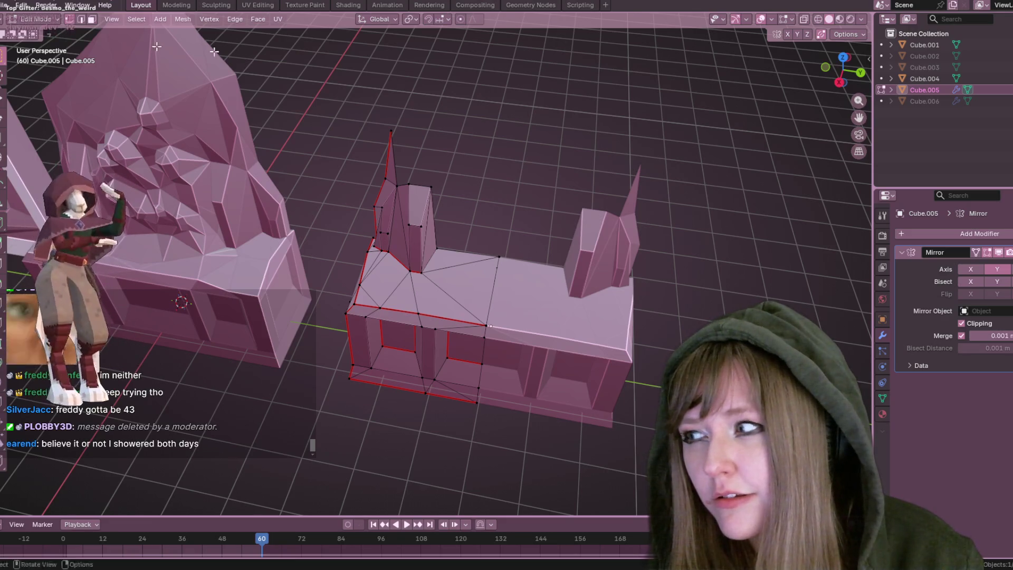
pyautogui.click(841, 83)
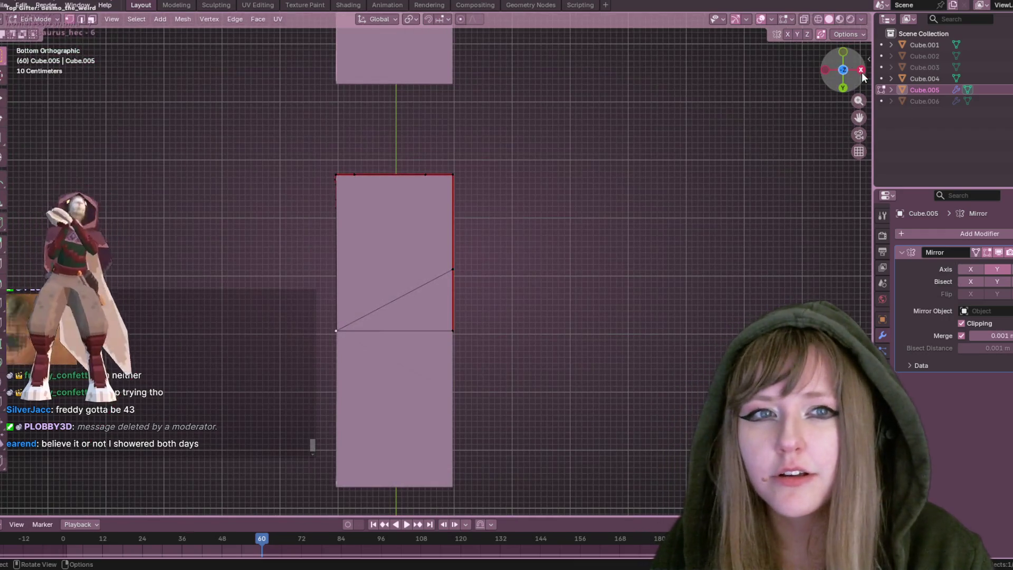
pyautogui.click(841, 70)
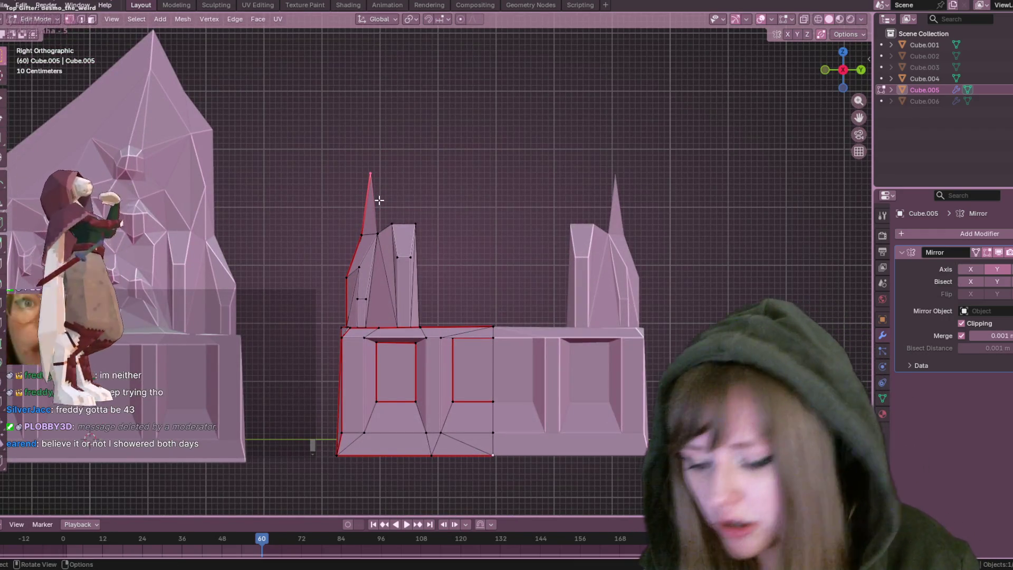
pyautogui.click(378, 198)
pyautogui.press('g')
pyautogui.press('g')
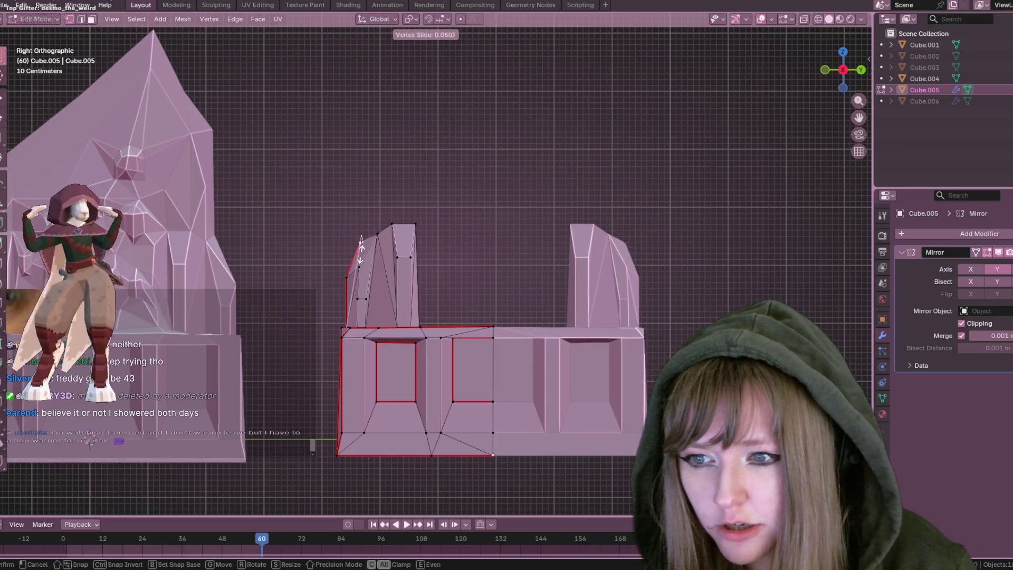
pyautogui.click(361, 253)
pyautogui.moveTo(580, 248)
pyautogui.keyDown('shift'); pyautogui.mouseDown(button='middle')
pyautogui.moveTo(608, 146)
pyautogui.moveTo(619, 155)
pyautogui.mouseUp(button='middle'); pyautogui.keyUp('shift')
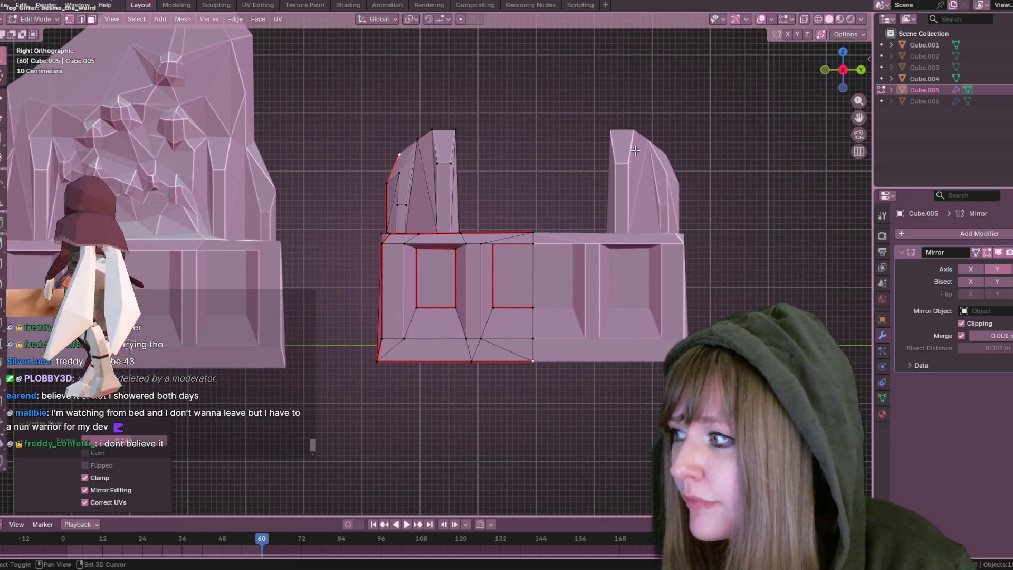
pyautogui.moveTo(699, 106)
pyautogui.mouseDown(button='middle')
pyautogui.moveTo(710, 145)
pyautogui.moveTo(683, 210)
pyautogui.moveTo(618, 178)
pyautogui.moveTo(592, 196)
pyautogui.mouseUp(button='middle')
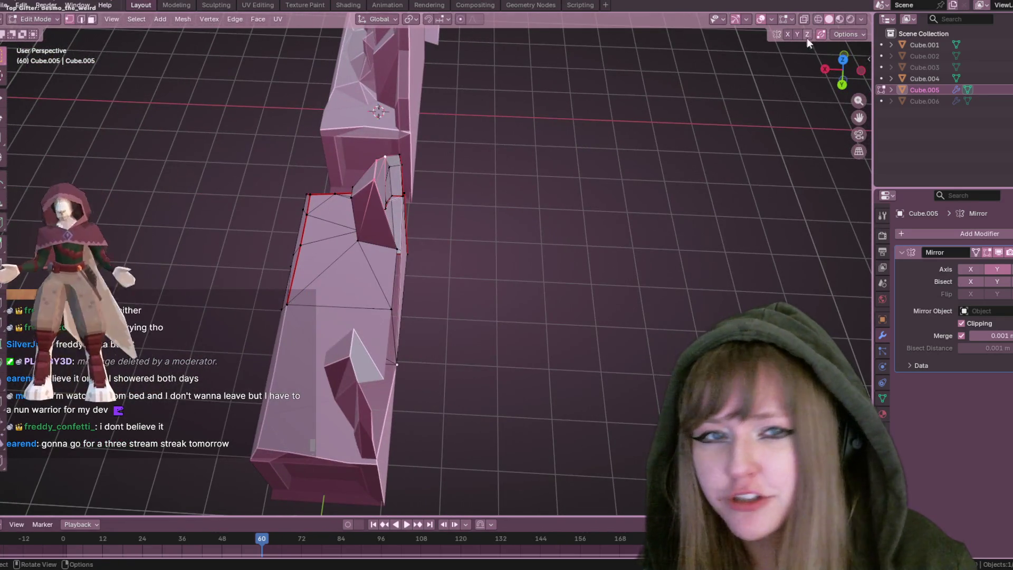
pyautogui.moveTo(837, 92); pyautogui.dragTo(841, 87)
pyautogui.click(839, 87)
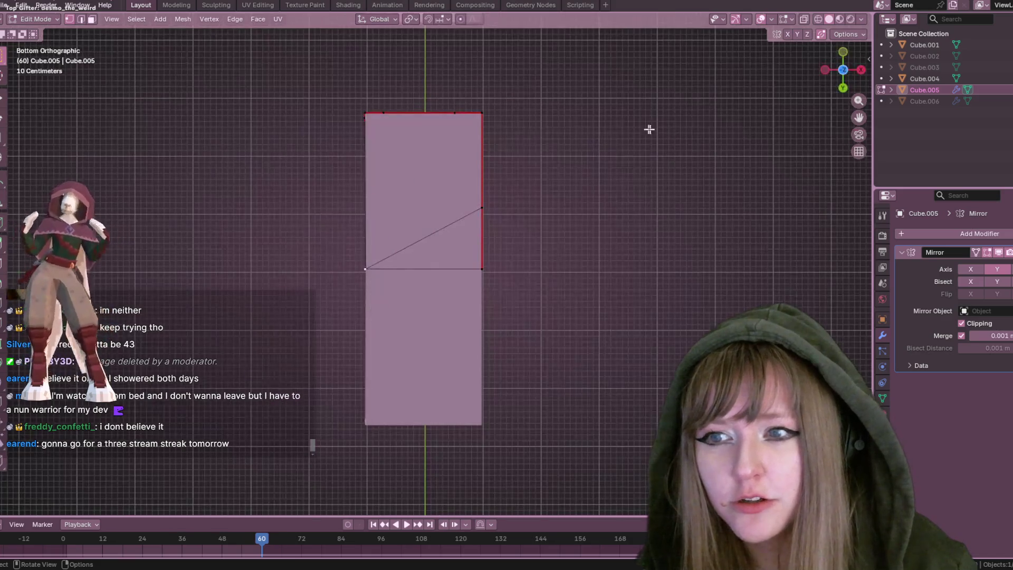
pyautogui.click(839, 51)
pyautogui.scroll(1, 466, 133)
pyautogui.scroll(-3, 507, 143)
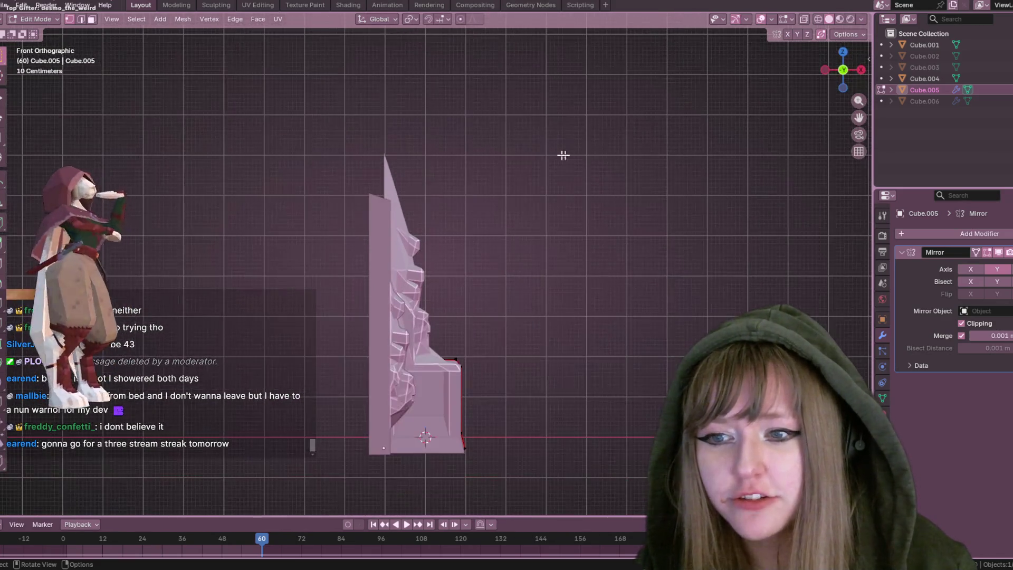
pyautogui.click(861, 69)
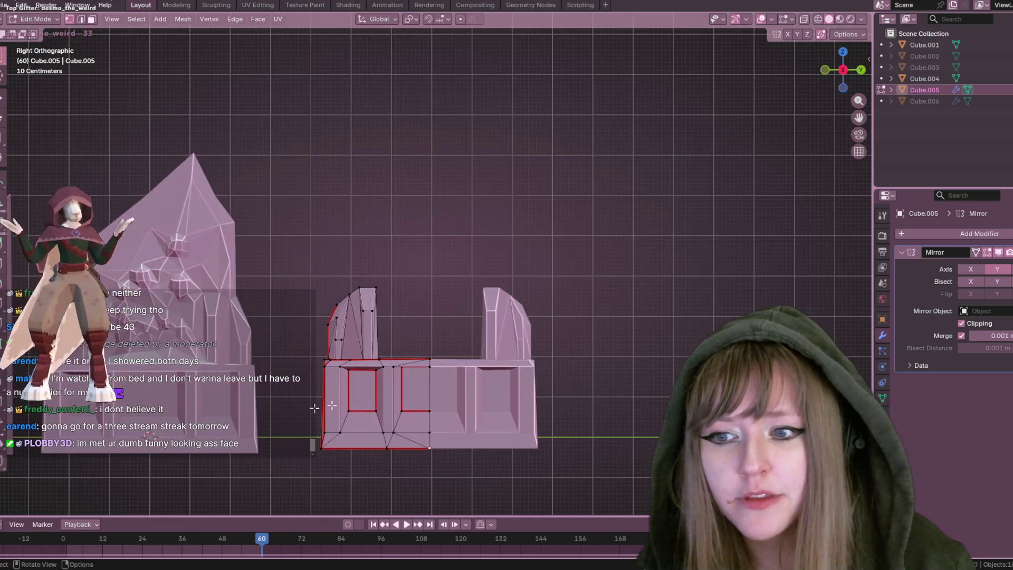
pyautogui.moveTo(556, 349)
pyautogui.mouseDown(button='middle')
pyautogui.moveTo(511, 346)
pyautogui.moveTo(522, 418)
pyautogui.mouseUp(button='middle')
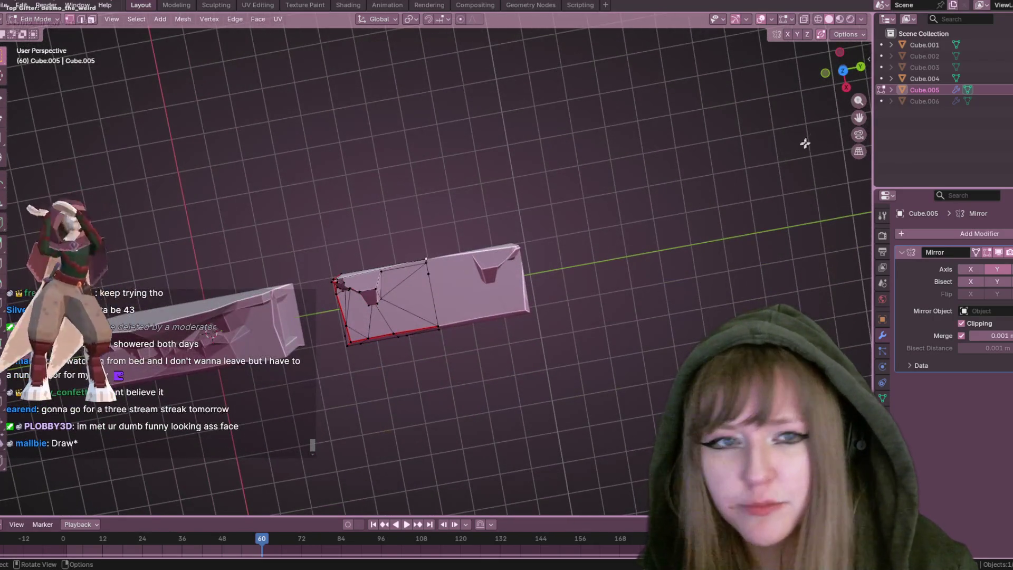
pyautogui.click(844, 60)
pyautogui.scroll(3, 423, 346)
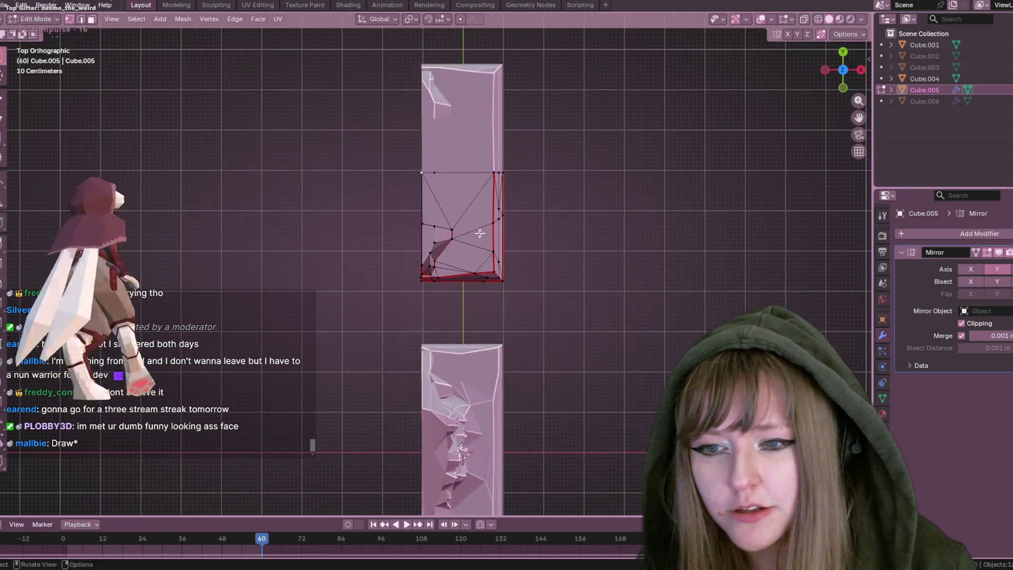
pyautogui.keyDown('shift'); pyautogui.moveTo(424, 347); pyautogui.dragTo(419, 194, button='middle'); pyautogui.keyUp('shift')
pyautogui.moveTo(651, 208)
pyautogui.mouseDown(button='middle')
pyautogui.moveTo(500, 82)
pyautogui.moveTo(547, 155)
pyautogui.moveTo(538, 102)
pyautogui.moveTo(514, 102)
pyautogui.moveTo(522, 93)
pyautogui.mouseUp(button='middle')
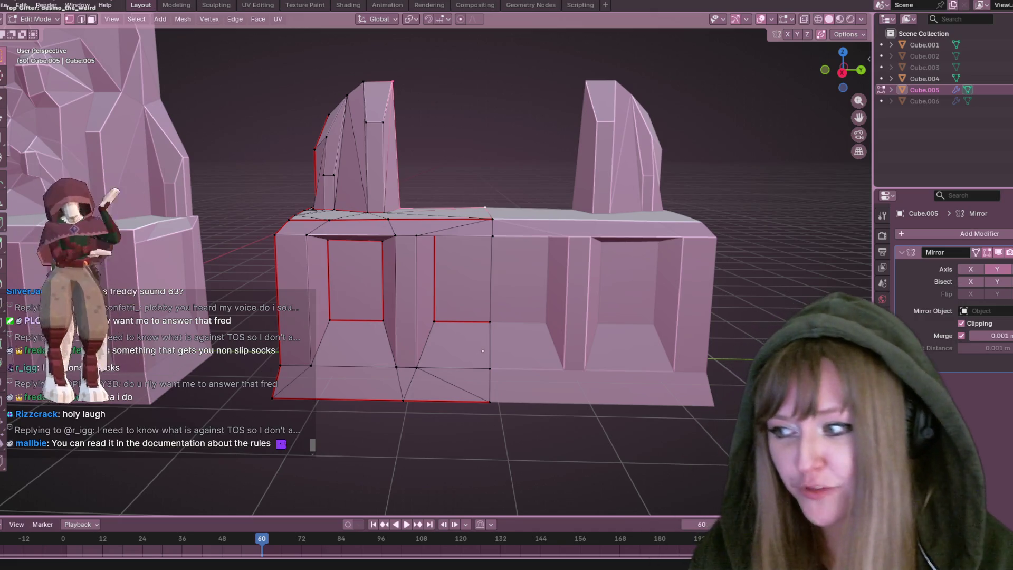
# Select the vertex at the near pillar's top and slide it along its edge
pyautogui.moveTo(201, 100)
pyautogui.mouseDown(button='middle')
pyautogui.moveTo(566, 140)
pyautogui.moveTo(511, 165)
pyautogui.mouseUp(button='middle')
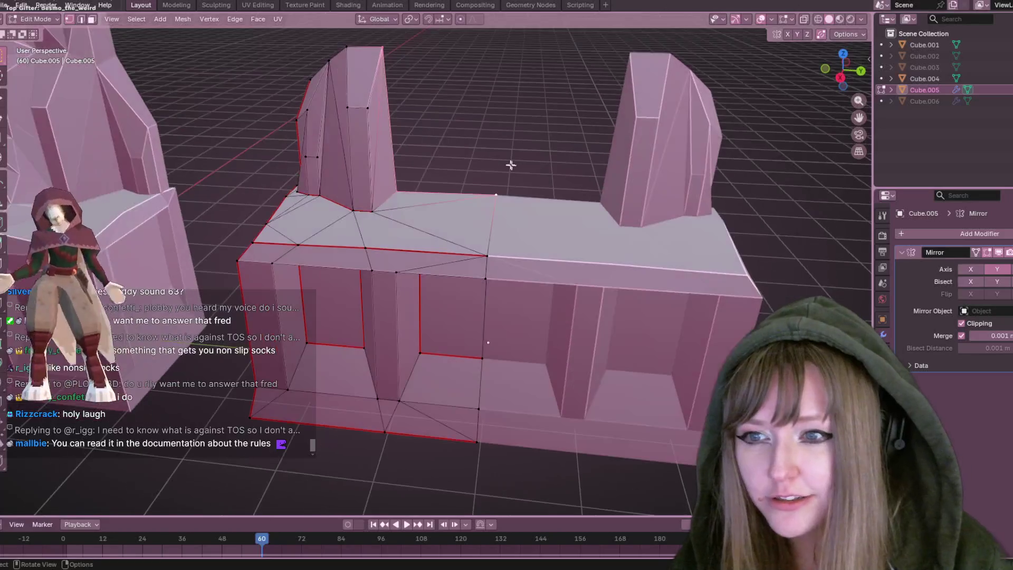
pyautogui.keyDown('shift'); pyautogui.click(389, 49); pyautogui.keyUp('shift')
pyautogui.moveTo(416, 184)
pyautogui.mouseDown(button='middle')
pyautogui.moveTo(531, 143)
pyautogui.moveTo(636, 136)
pyautogui.moveTo(630, 181)
pyautogui.moveTo(587, 131)
pyautogui.mouseUp(button='middle')
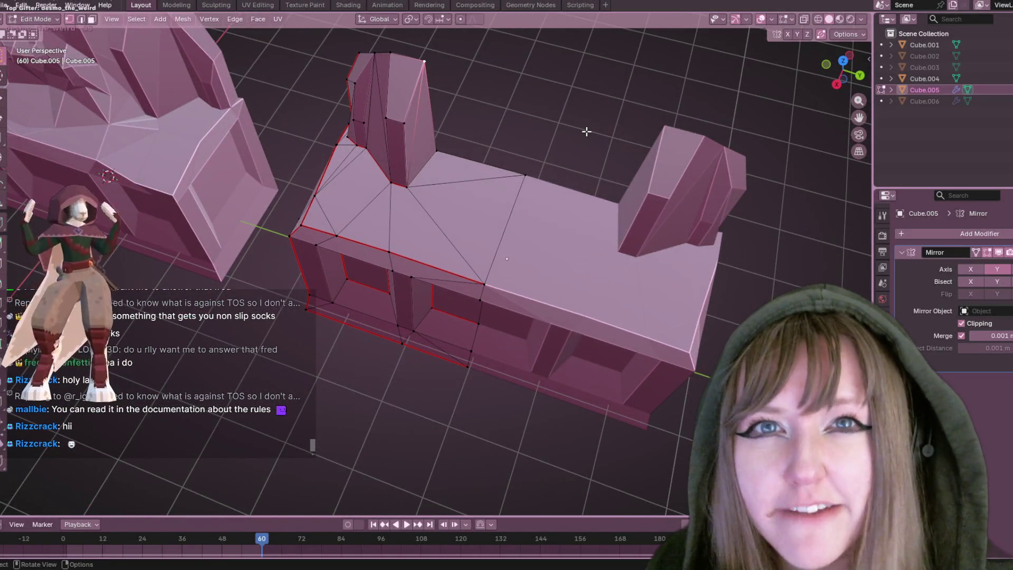
pyautogui.scroll(5, 303, 199)
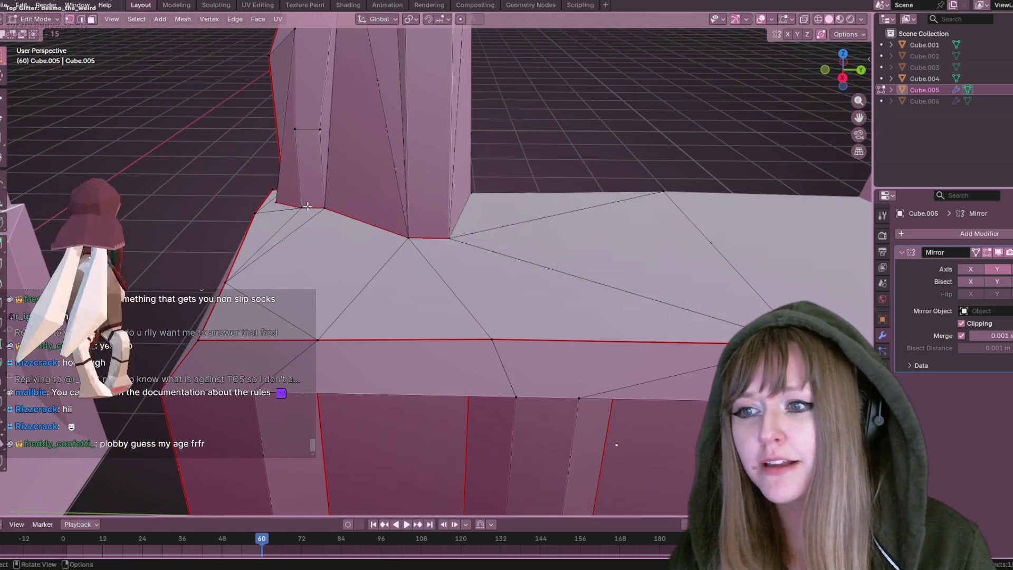
pyautogui.moveTo(307, 206); pyautogui.dragTo(418, 242, button='middle')
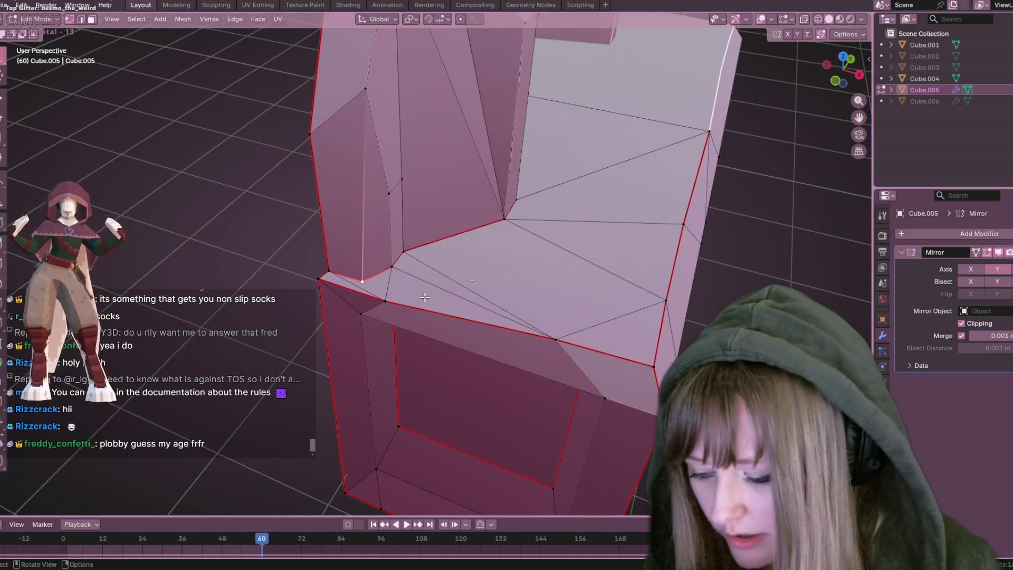
pyautogui.press('g')
pyautogui.press('g')
pyautogui.click(420, 294)
pyautogui.moveTo(419, 294)
pyautogui.mouseDown(button='middle')
pyautogui.moveTo(423, 141)
pyautogui.moveTo(426, 172)
pyautogui.moveTo(416, 164)
pyautogui.mouseUp(button='middle')
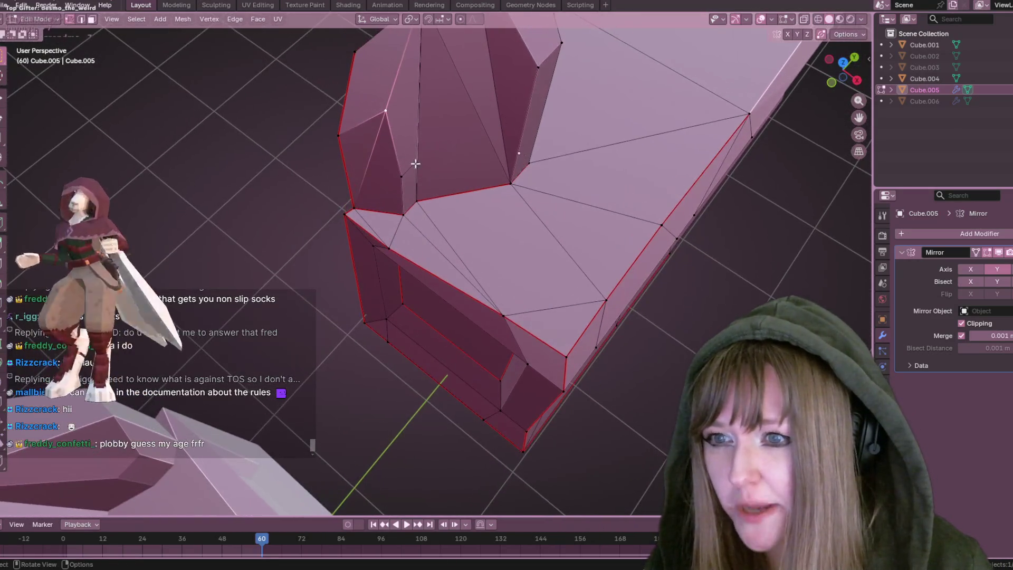
pyautogui.moveTo(384, 114)
pyautogui.mouseDown(button='middle')
pyautogui.moveTo(380, 178)
pyautogui.moveTo(369, 160)
pyautogui.moveTo(427, 148)
pyautogui.moveTo(501, 195)
pyautogui.moveTo(570, 131)
pyautogui.mouseUp(button='middle')
# Move the selected pillar vertex to a new position and fine-tune it
pyautogui.scroll(1, 570, 131)
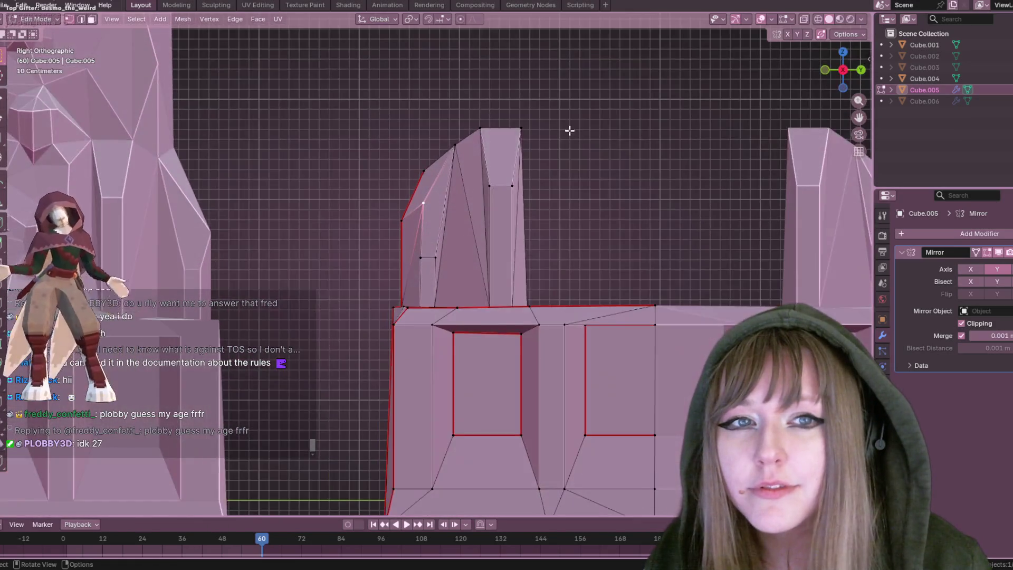
pyautogui.scroll(2, 570, 131)
pyautogui.scroll(2, 570, 131)
pyautogui.press('g')
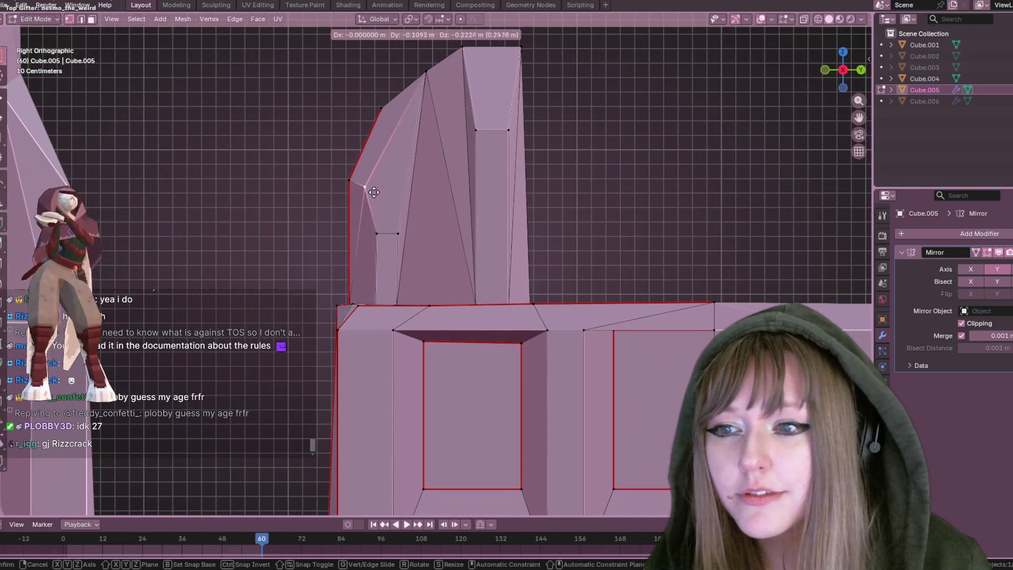
pyautogui.click(371, 193)
pyautogui.press('g')
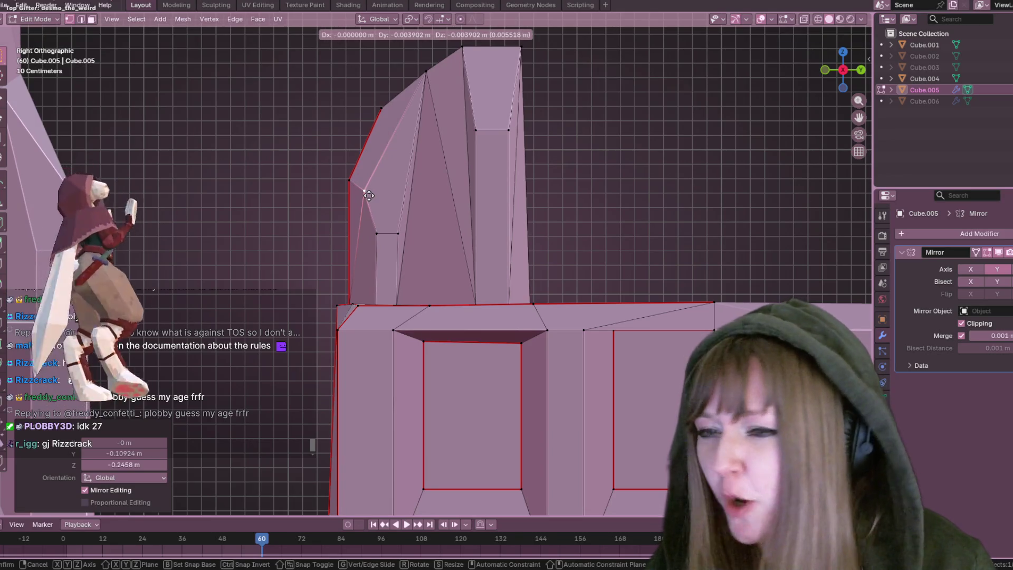
pyautogui.click(369, 196)
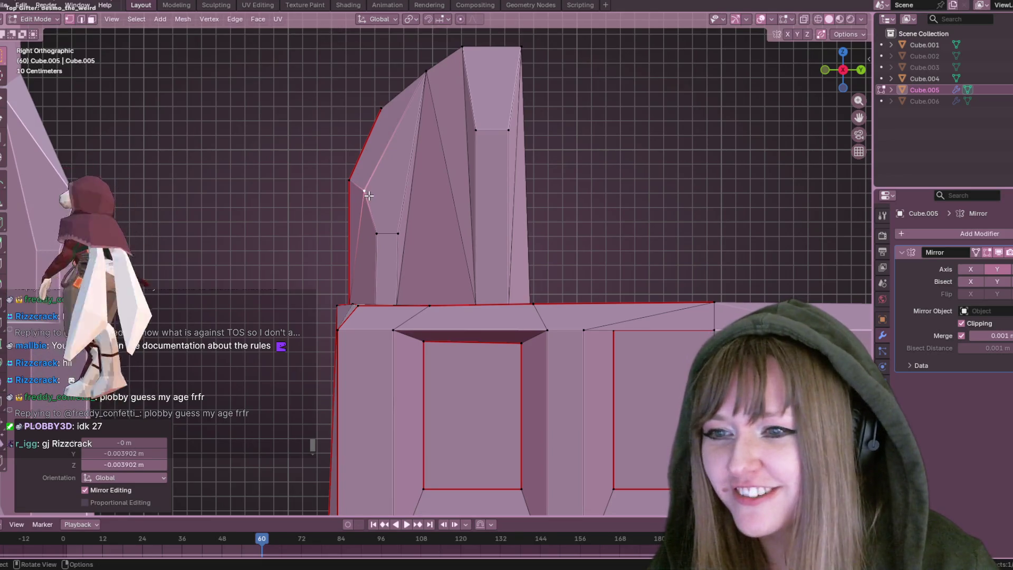
# Select a vertex at the pillar's base and slide it along its edge
pyautogui.click(390, 289)
pyautogui.keyDown('shift'); pyautogui.click(385, 225); pyautogui.keyUp('shift')
pyautogui.moveTo(384, 225)
pyautogui.mouseDown(button='middle')
pyautogui.moveTo(454, 258)
pyautogui.moveTo(382, 295)
pyautogui.mouseUp(button='middle')
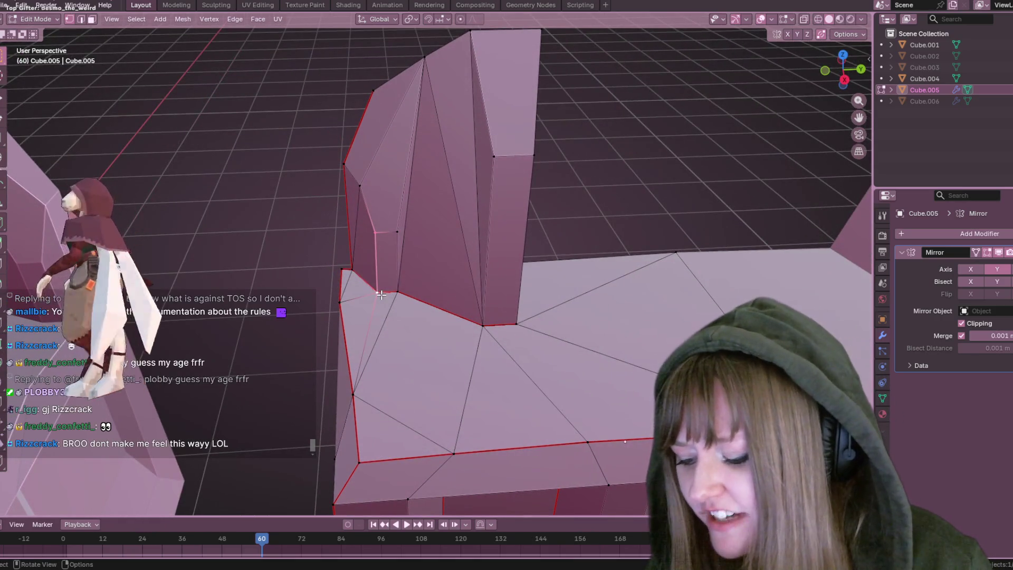
pyautogui.press('g')
pyautogui.press('g')
pyautogui.click(389, 291)
pyautogui.scroll(-2, 411, 282)
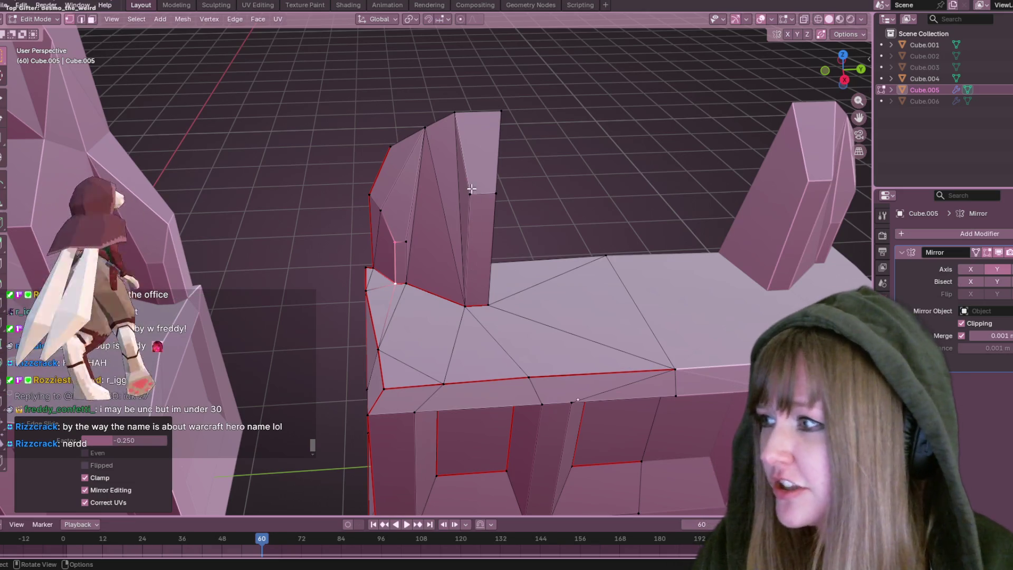
# Inspect the reshaped base from several angles and return to Object Mode
pyautogui.moveTo(471, 188); pyautogui.dragTo(499, 189, button='middle')
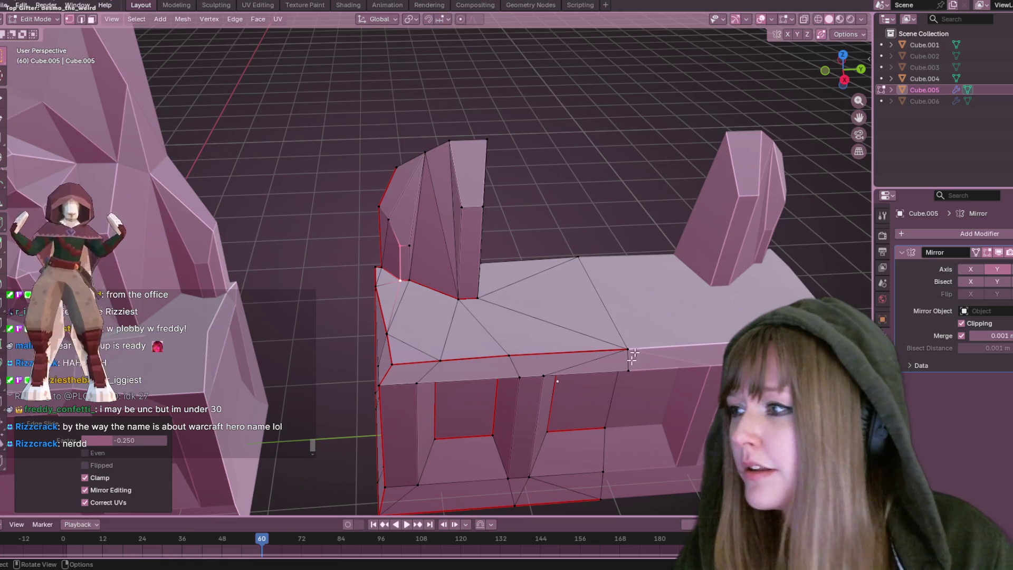
pyautogui.moveTo(687, 192)
pyautogui.mouseDown(button='middle')
pyautogui.moveTo(712, 227)
pyautogui.moveTo(649, 233)
pyautogui.moveTo(703, 219)
pyautogui.moveTo(715, 293)
pyautogui.moveTo(632, 147)
pyautogui.moveTo(416, 177)
pyautogui.mouseUp(button='middle')
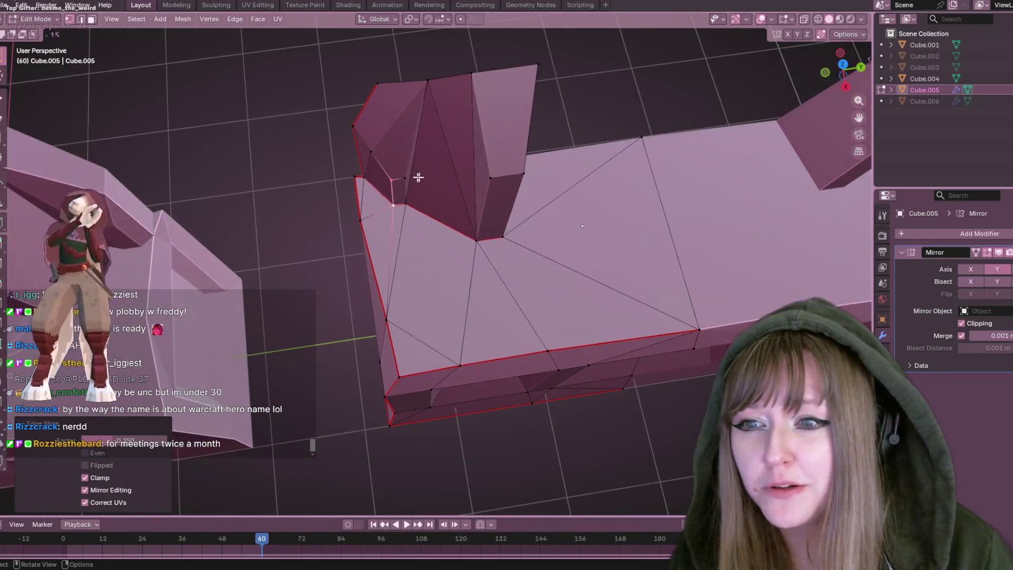
pyautogui.moveTo(497, 175)
pyautogui.mouseDown(button='middle')
pyautogui.moveTo(701, 144)
pyautogui.moveTo(657, 181)
pyautogui.moveTo(611, 194)
pyautogui.moveTo(555, 154)
pyautogui.moveTo(643, 224)
pyautogui.moveTo(800, 98)
pyautogui.mouseUp(button='middle')
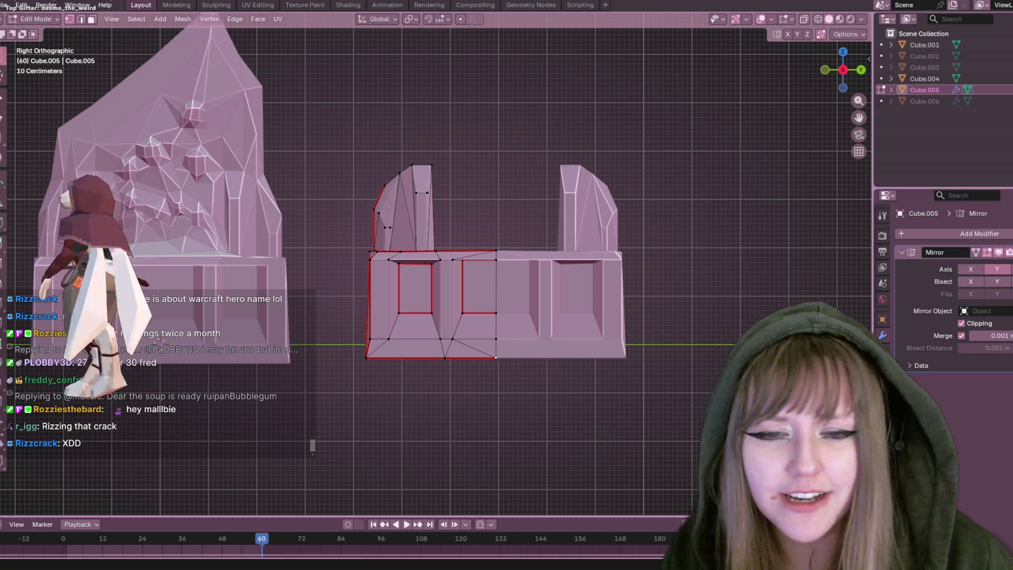
pyautogui.press('Tab')
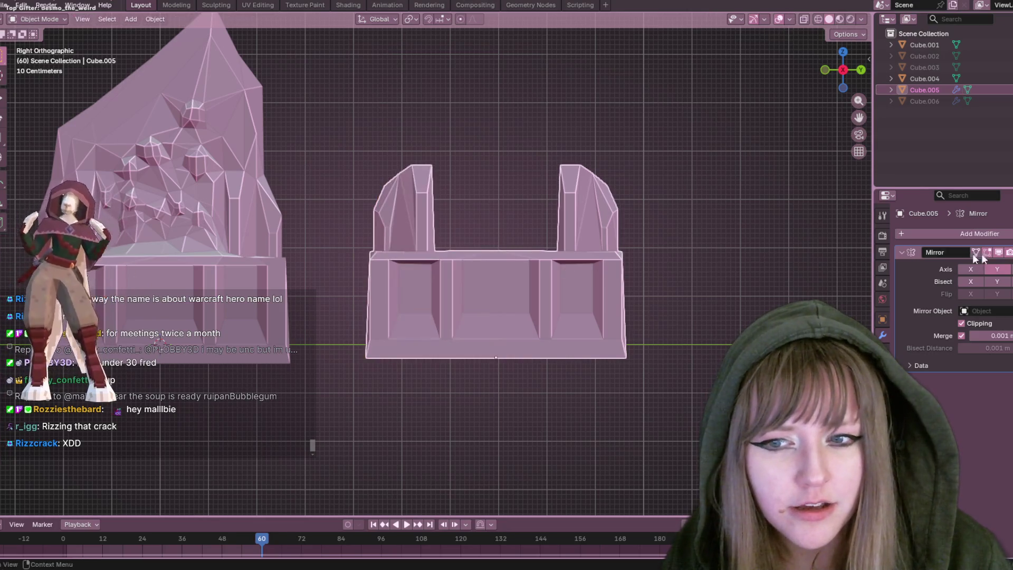
# Apply the Mirror modifier and return to Edit Mode on the base mesh
pyautogui.click(1008, 253)
pyautogui.click(969, 265)
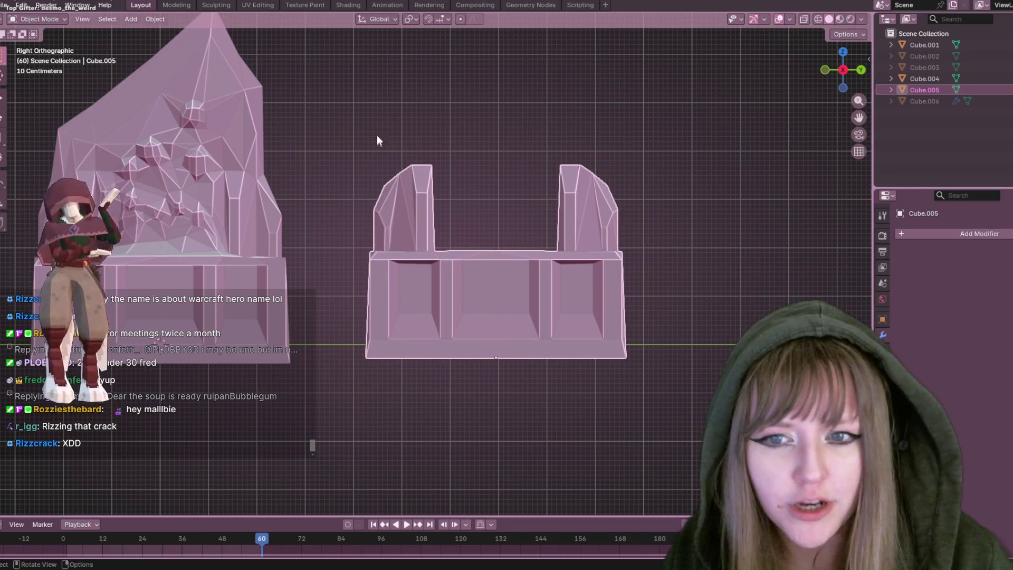
pyautogui.press('Tab')
# Raise the left pillar along Z and pull its top vertices up into a tall spike
pyautogui.moveTo(323, 115)
pyautogui.mouseDown()
pyautogui.moveTo(366, 178)
pyautogui.moveTo(444, 225)
pyautogui.mouseUp()
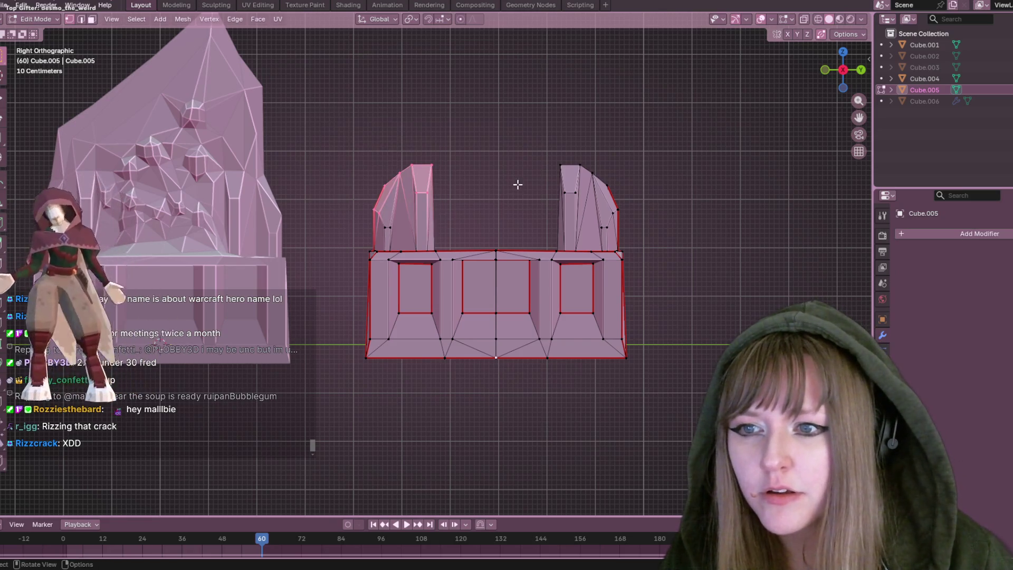
pyautogui.press('g')
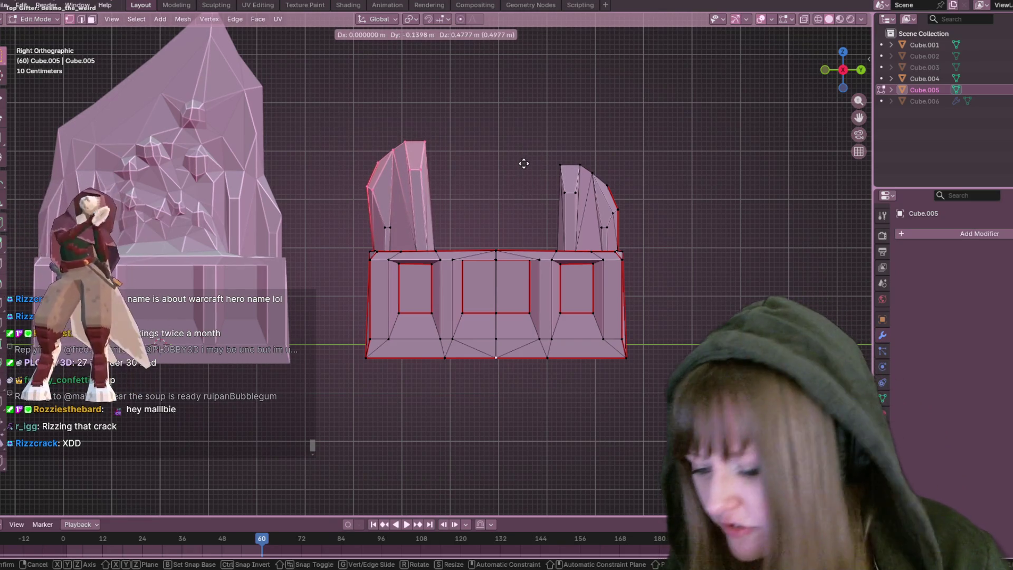
pyautogui.press('x')
pyautogui.press('z')
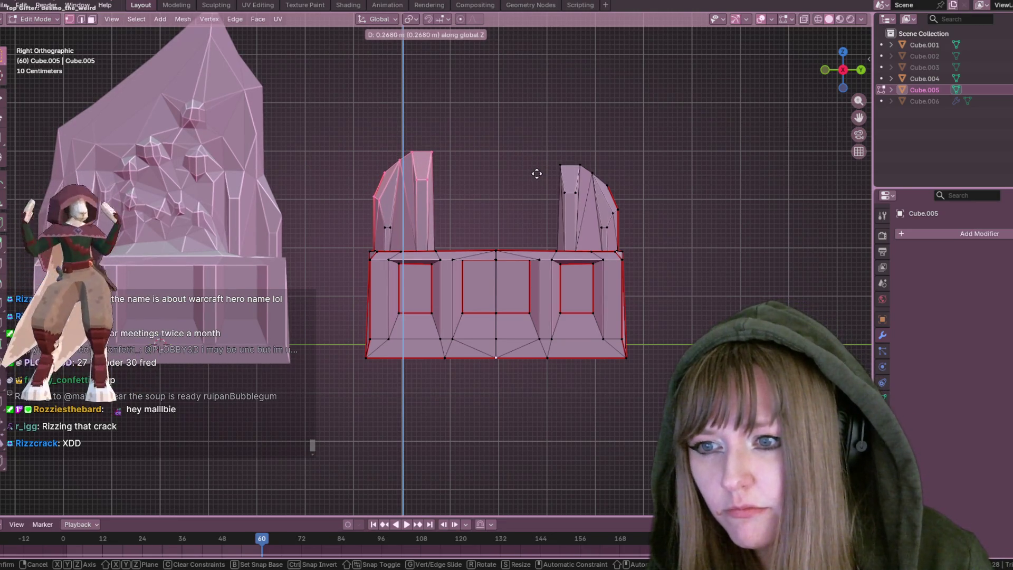
pyautogui.click(530, 173)
pyautogui.click(445, 192)
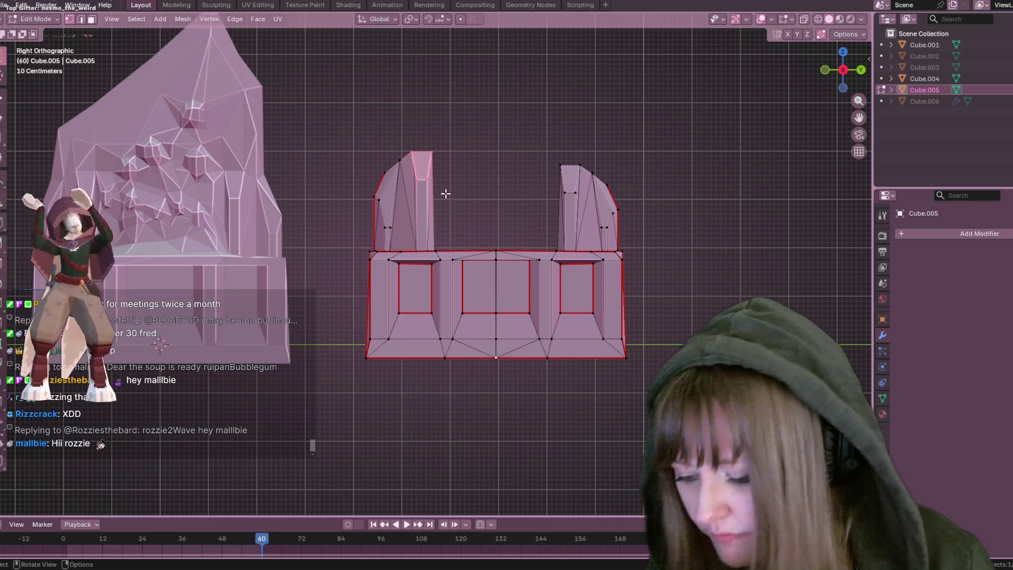
pyautogui.press('g')
pyautogui.press('z')
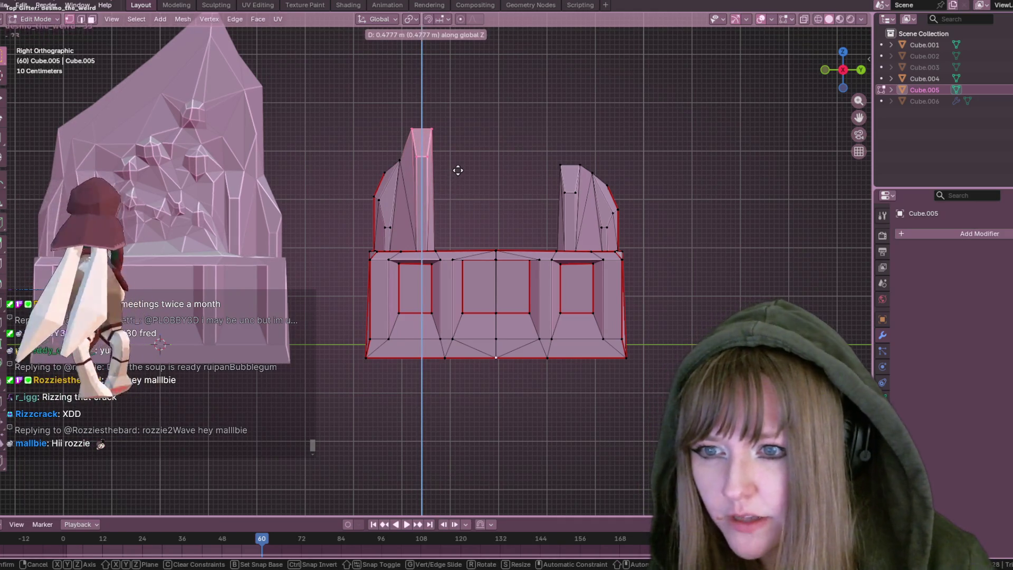
pyautogui.click(471, 176)
# Lower the right pillar's top vertices about 0.436 m along Z
pyautogui.click(475, 175)
pyautogui.scroll(-2, 516, 174)
pyautogui.moveTo(499, 174); pyautogui.dragTo(555, 213)
pyautogui.press('g')
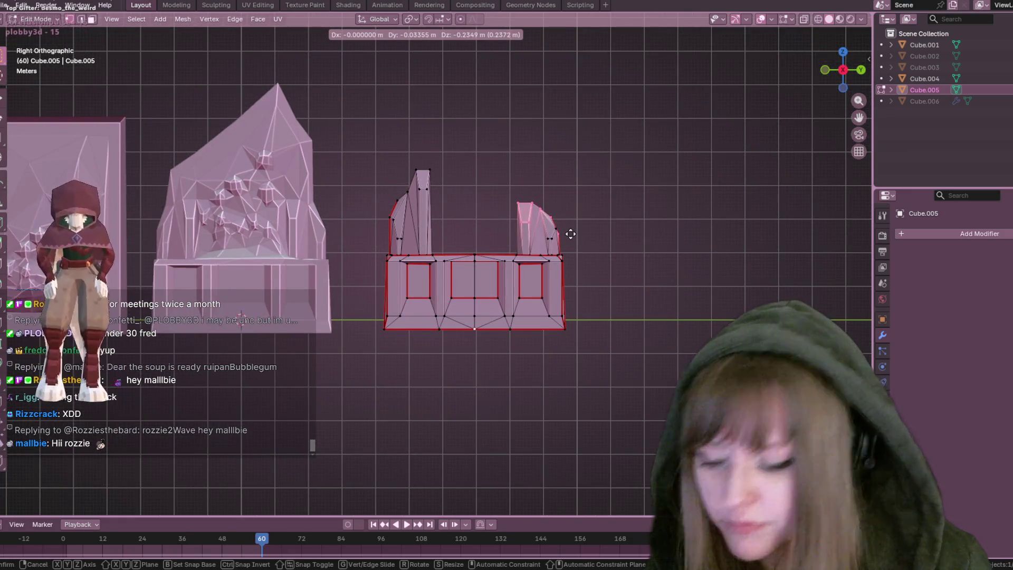
pyautogui.press('z')
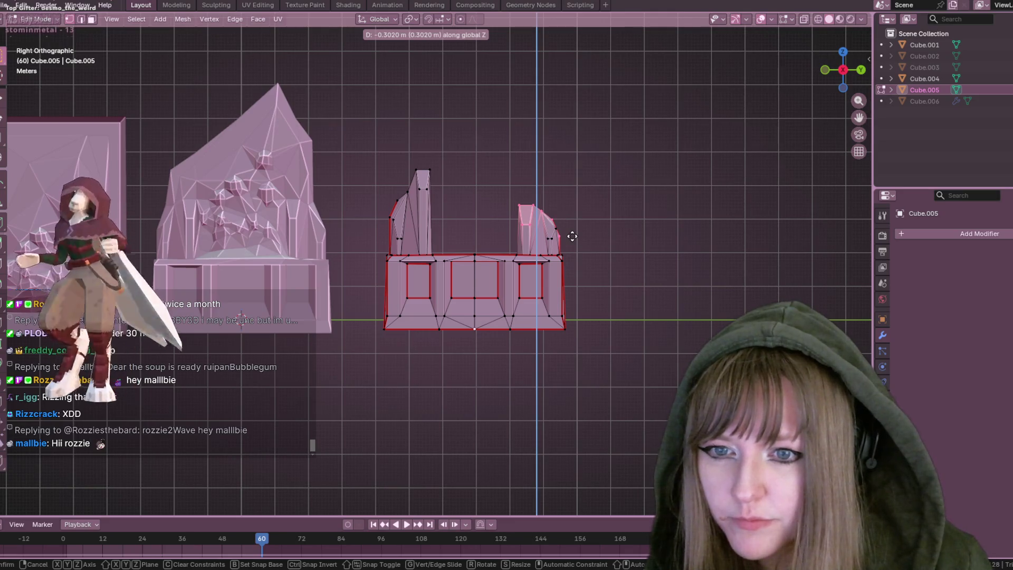
pyautogui.click(573, 241)
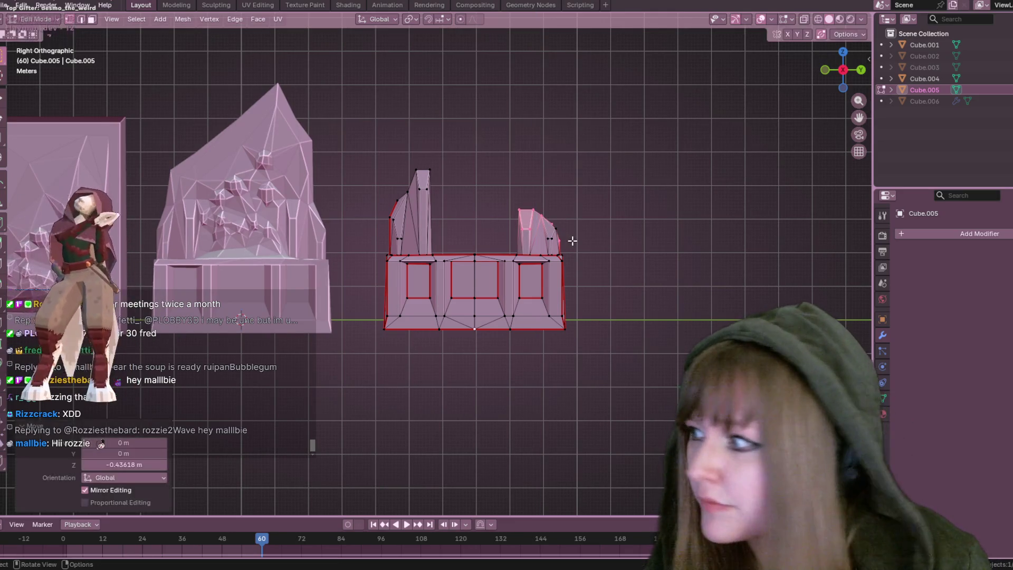
# Slide one vertex of the right pillar along its edge
pyautogui.moveTo(620, 233)
pyautogui.mouseDown(button='middle')
pyautogui.moveTo(613, 202)
pyautogui.moveTo(557, 224)
pyautogui.moveTo(628, 256)
pyautogui.moveTo(599, 204)
pyautogui.moveTo(640, 228)
pyautogui.mouseUp(button='middle')
pyautogui.scroll(3, 557, 224)
pyautogui.click(545, 219)
pyautogui.press('g')
pyautogui.press('g')
pyautogui.click(599, 270)
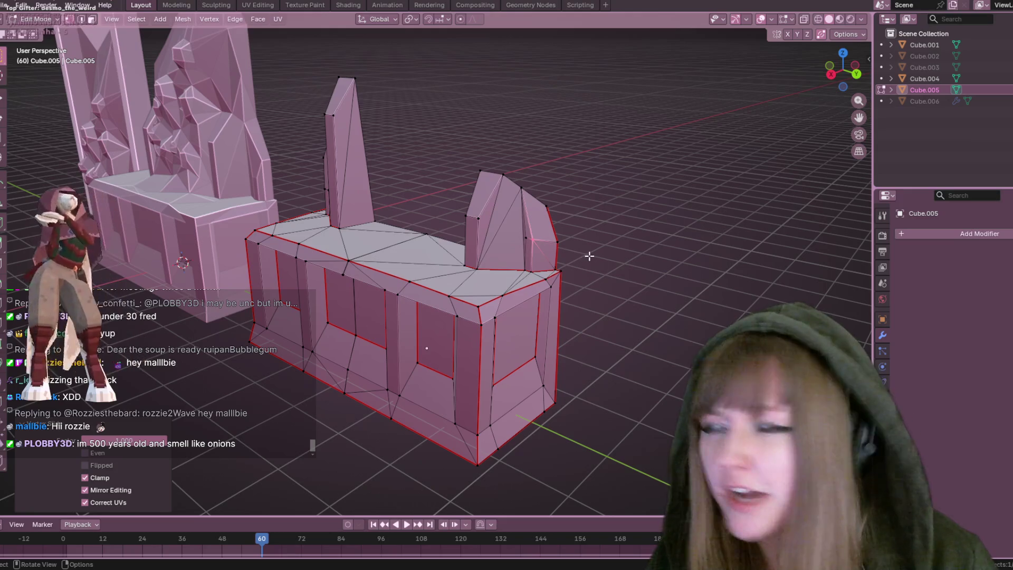
# Select vertices on the right pillar and middle top edge, cancelling a started edge loop
pyautogui.moveTo(559, 210)
pyautogui.mouseDown(button='middle')
pyautogui.moveTo(559, 224)
pyautogui.moveTo(540, 188)
pyautogui.moveTo(599, 253)
pyautogui.moveTo(528, 280)
pyautogui.mouseUp(button='middle')
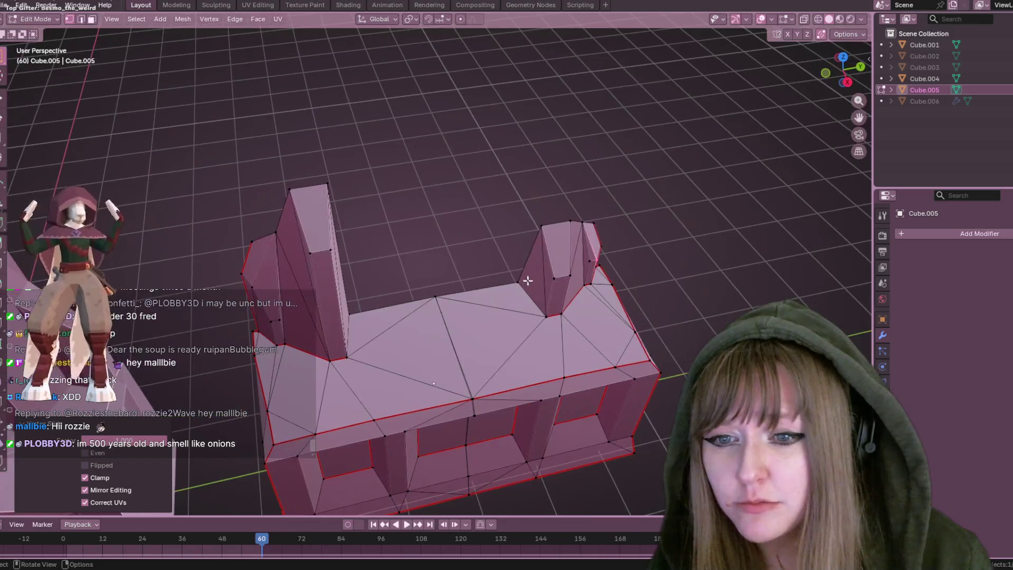
pyautogui.click(541, 226)
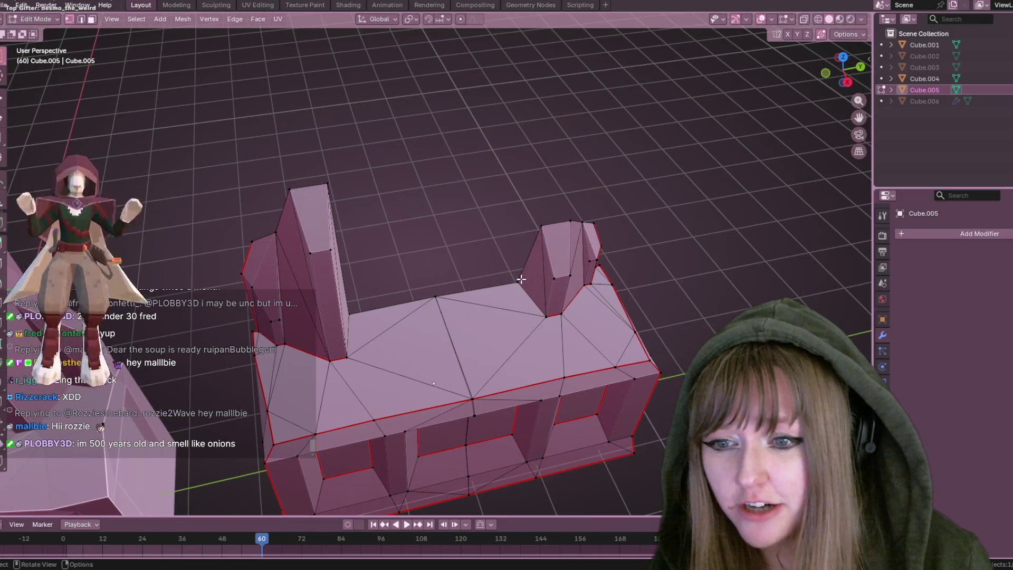
pyautogui.click(436, 296)
pyautogui.moveTo(436, 297); pyautogui.dragTo(663, 237, button='middle')
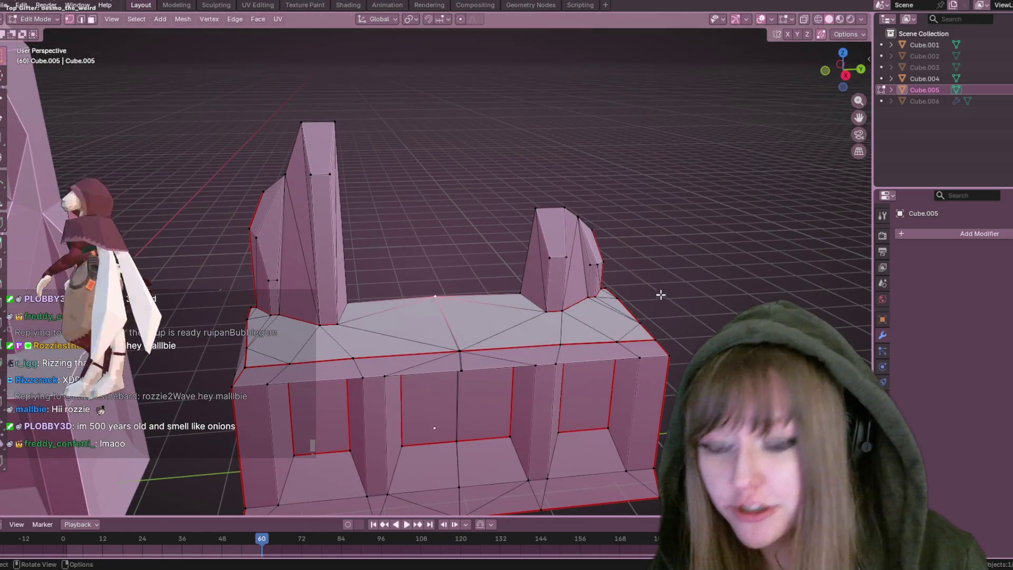
pyautogui.moveTo(660, 294); pyautogui.dragTo(588, 292, button='middle')
pyautogui.hotkey('ctrl', 'r')
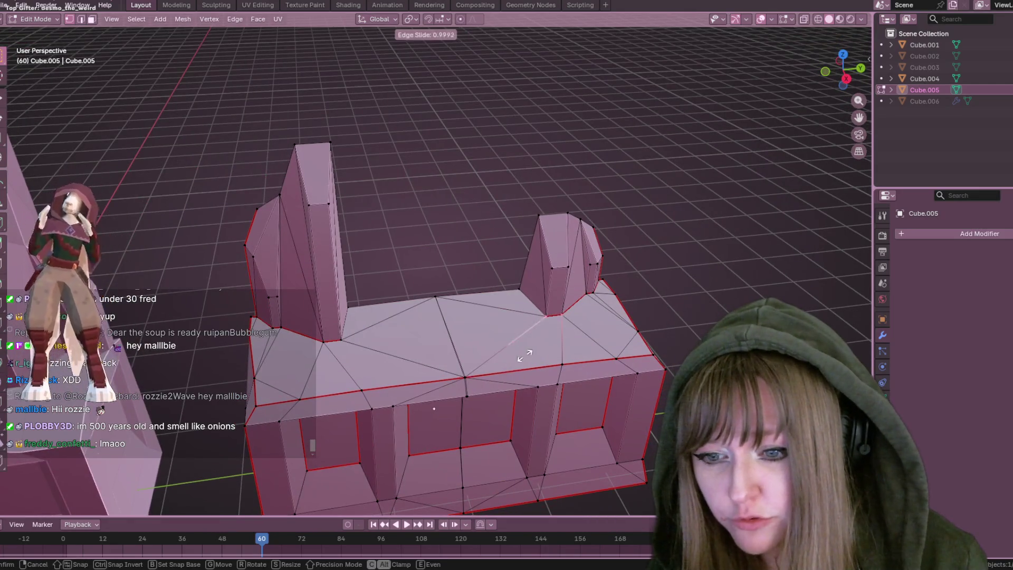
pyautogui.press('Escape')
# Select the whole mesh and merge its vertices By Distance
pyautogui.press('a')
pyautogui.press('m')
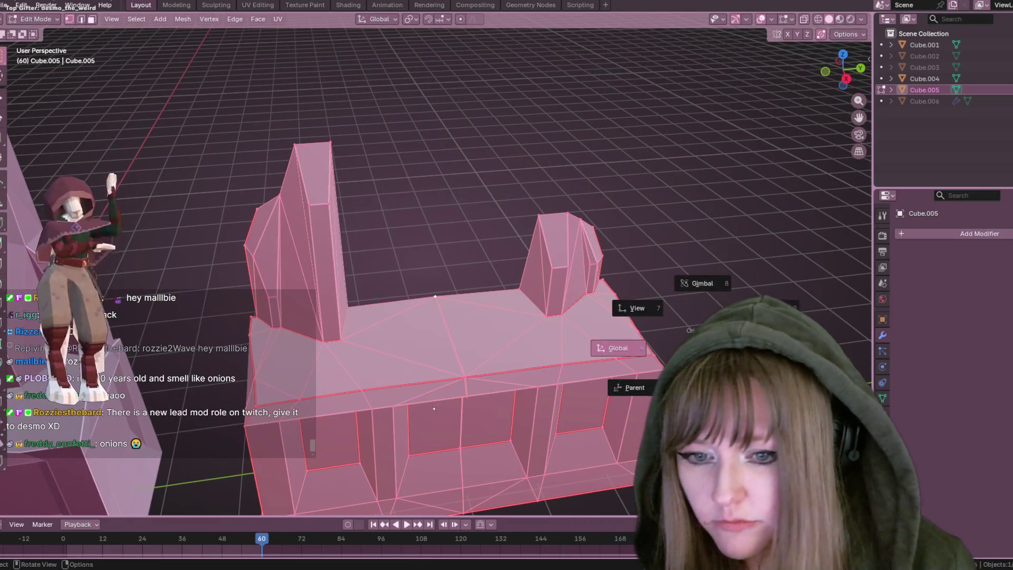
pyautogui.click(641, 346)
pyautogui.hotkey('alt', 'a')
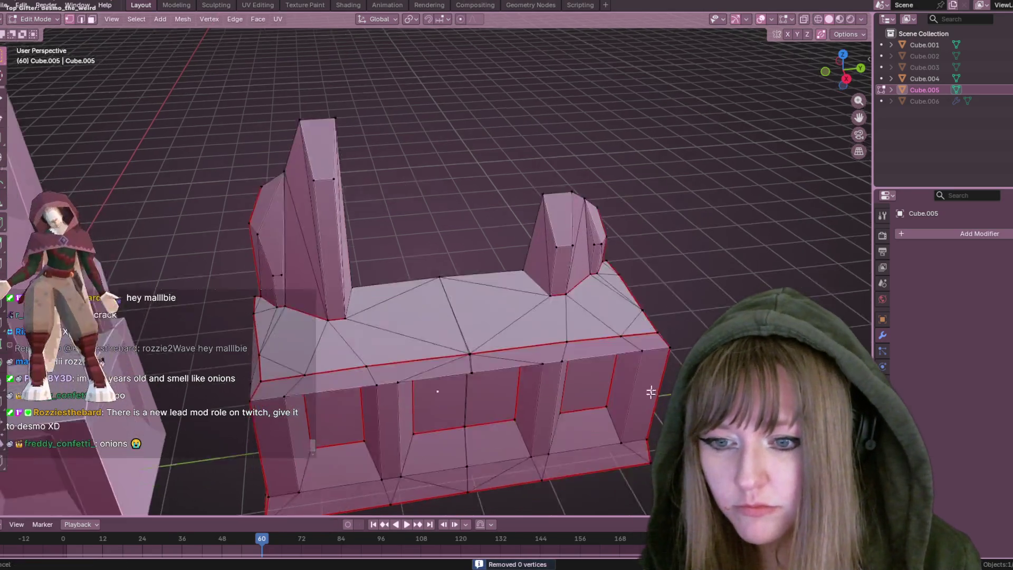
pyautogui.scroll(5, 582, 282)
pyautogui.press('m')
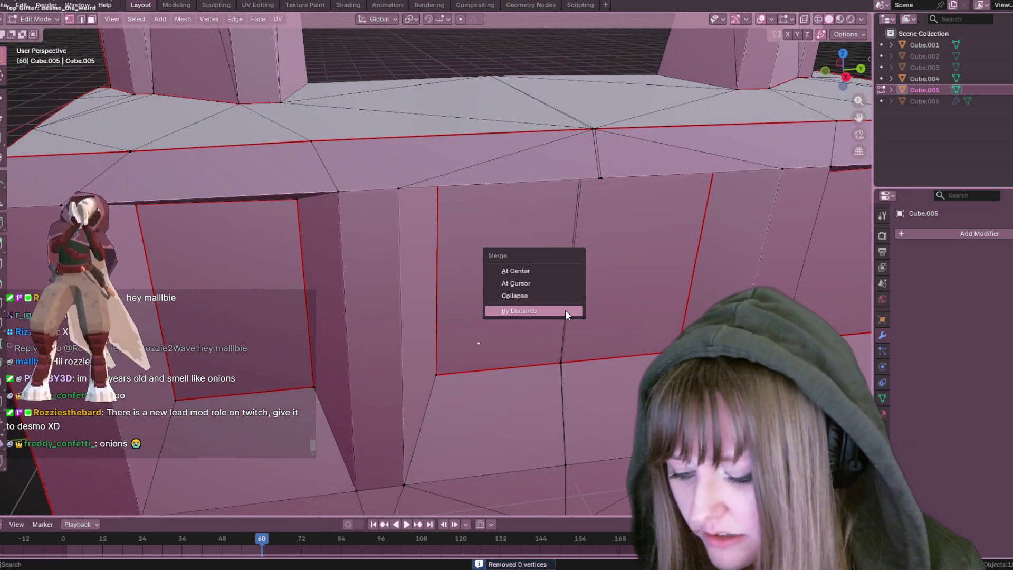
pyautogui.click(565, 310)
pyautogui.press('a')
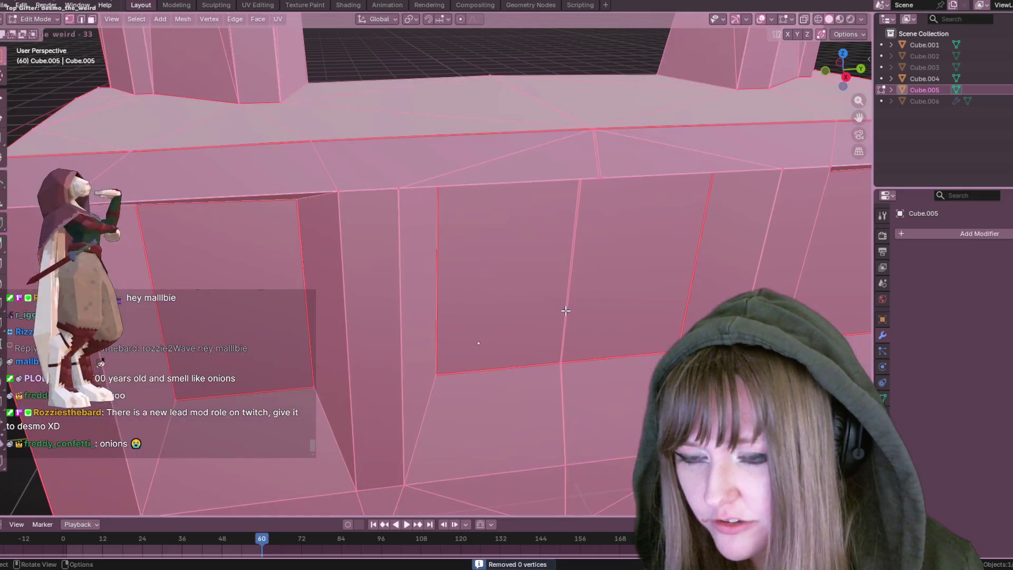
pyautogui.press('m')
pyautogui.click(566, 310)
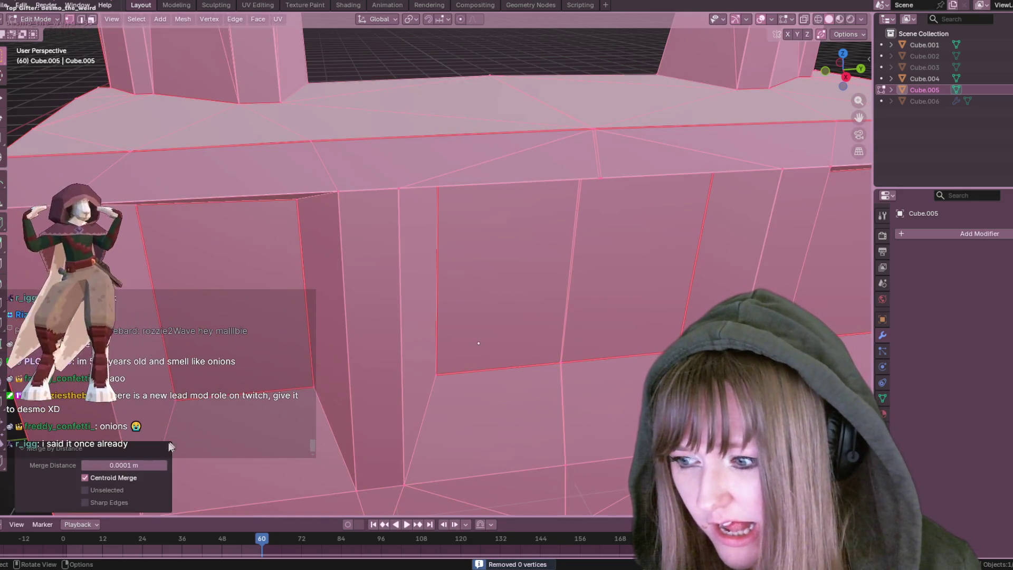
# Try merge distances 0.01 and 0.001, settling on 0.1 m
pyautogui.click(127, 466)
pyautogui.write('0')
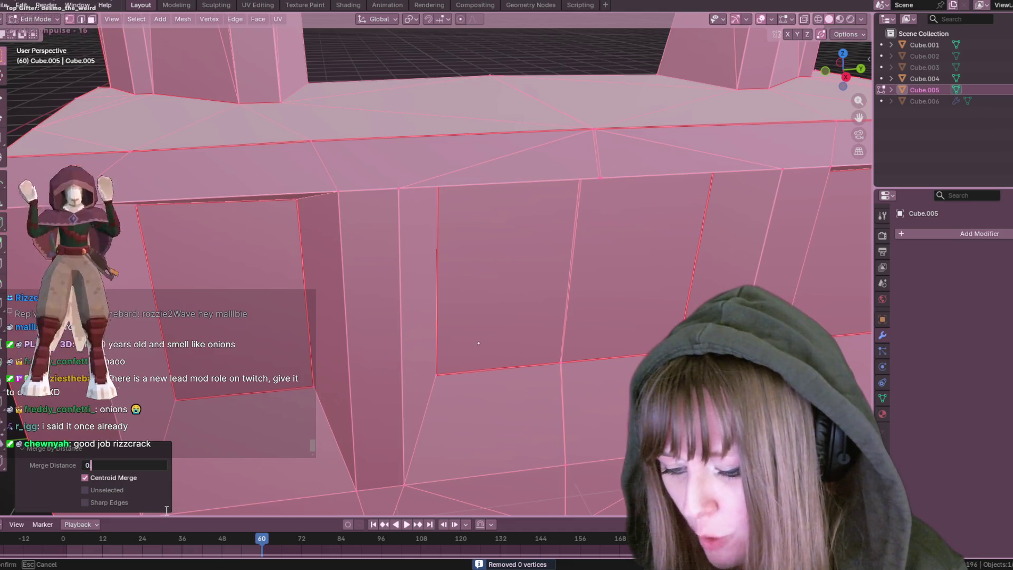
pyautogui.write('.01')
pyautogui.press('Return')
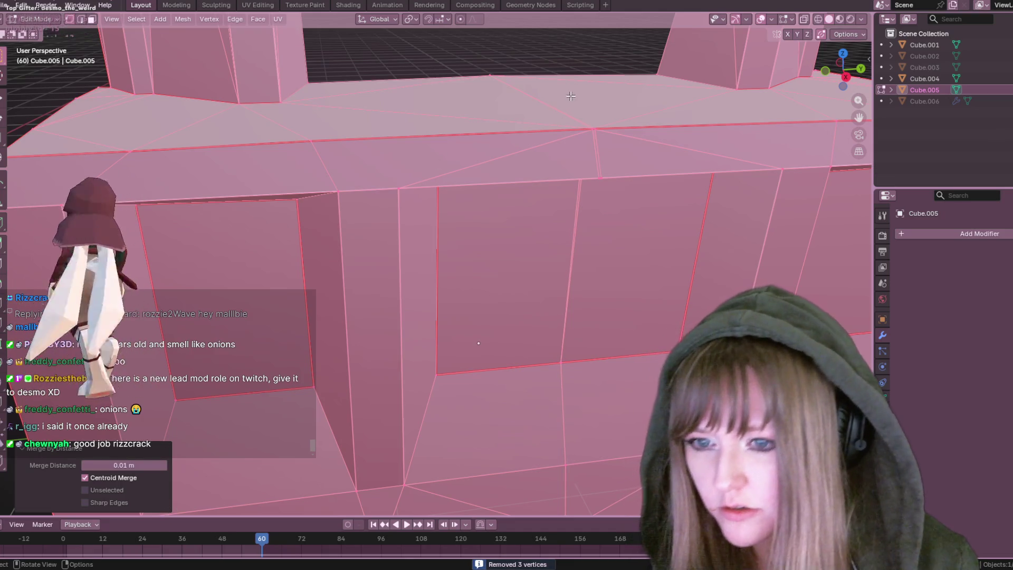
pyautogui.scroll(-5, 592, 125)
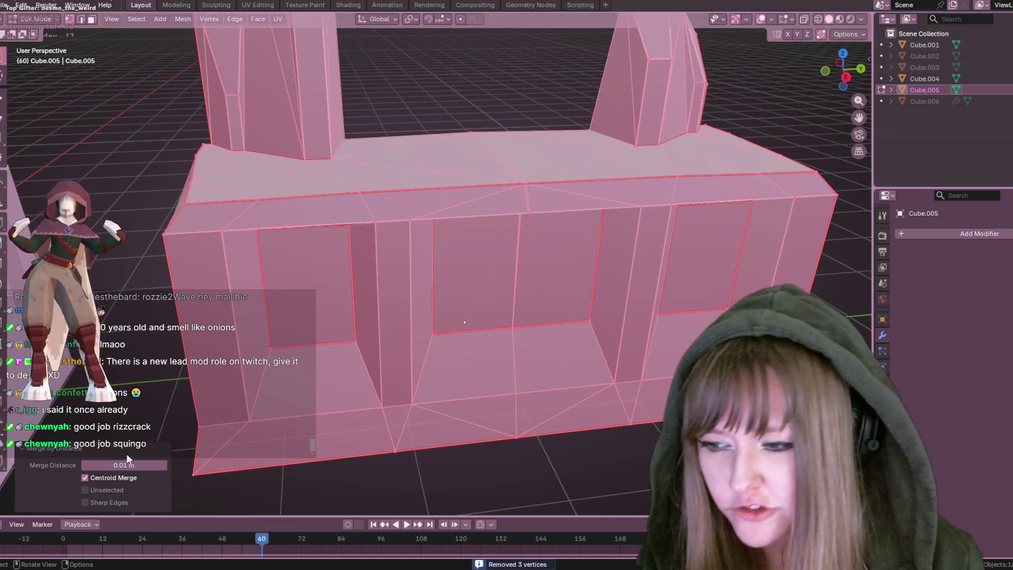
pyautogui.click(130, 465)
pyautogui.write('0.001')
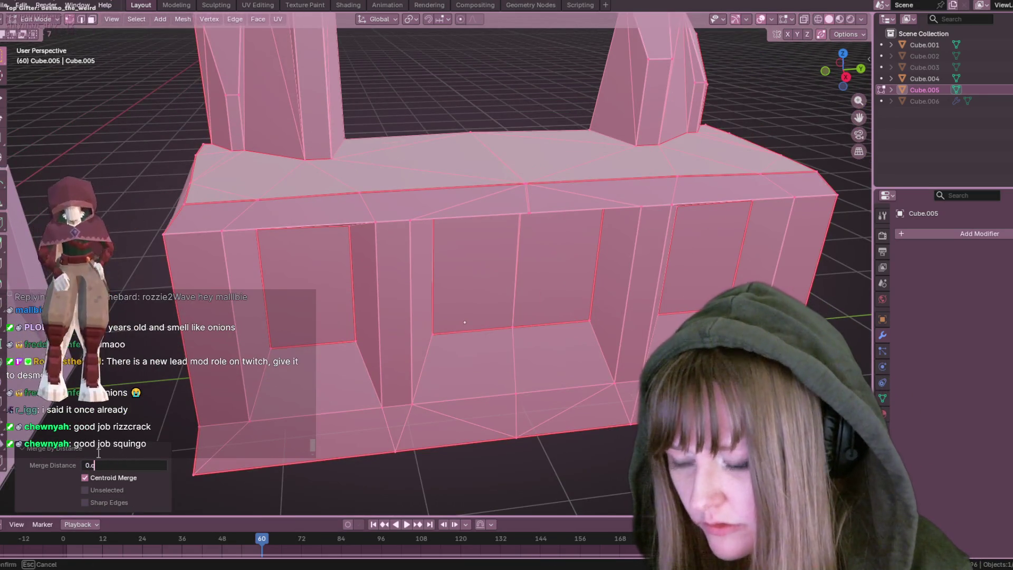
pyautogui.press('Return')
pyautogui.moveTo(756, 244); pyautogui.dragTo(734, 264, button='middle')
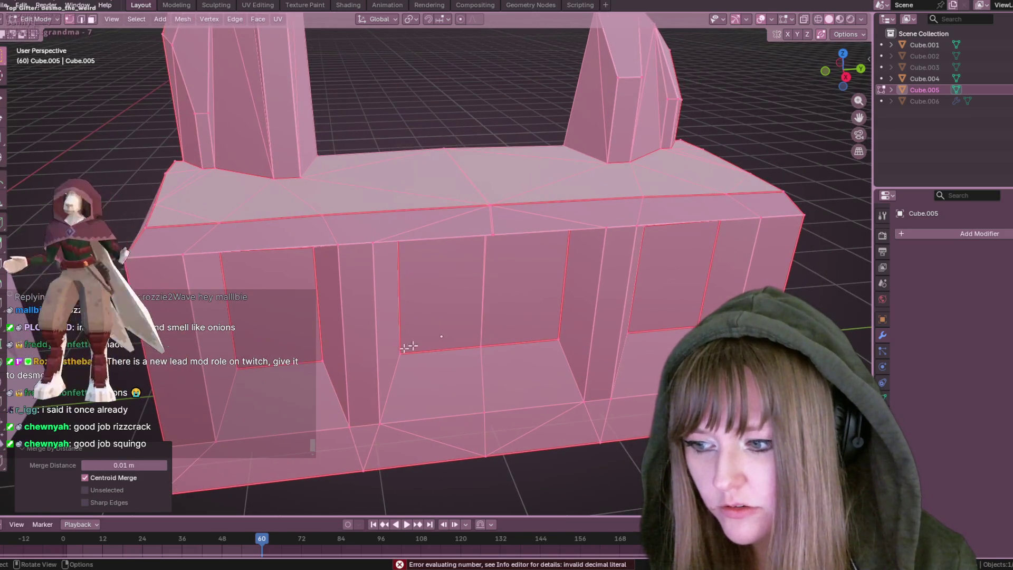
pyautogui.click(138, 465)
pyautogui.write('0')
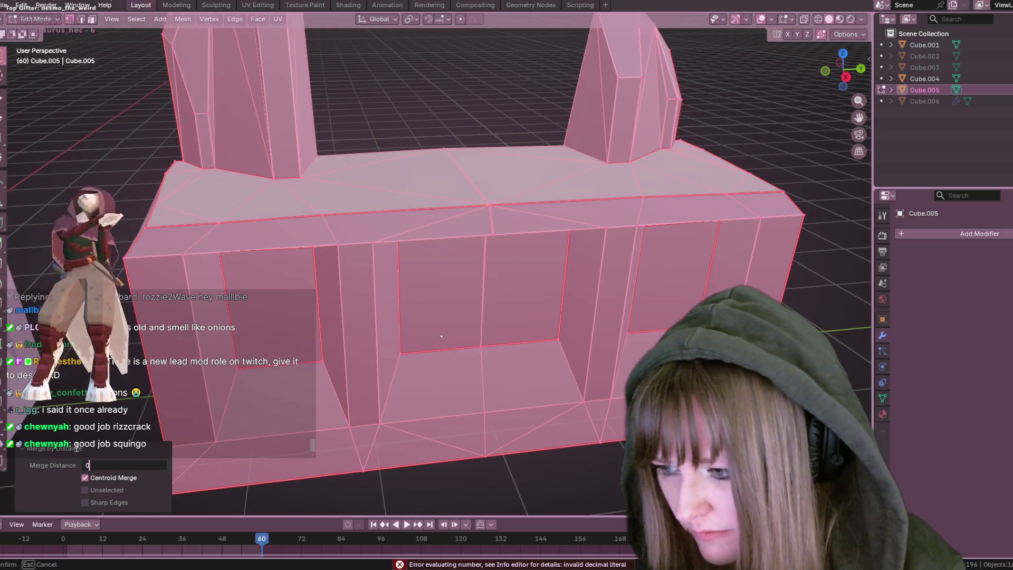
pyautogui.write('.1')
pyautogui.press('Return')
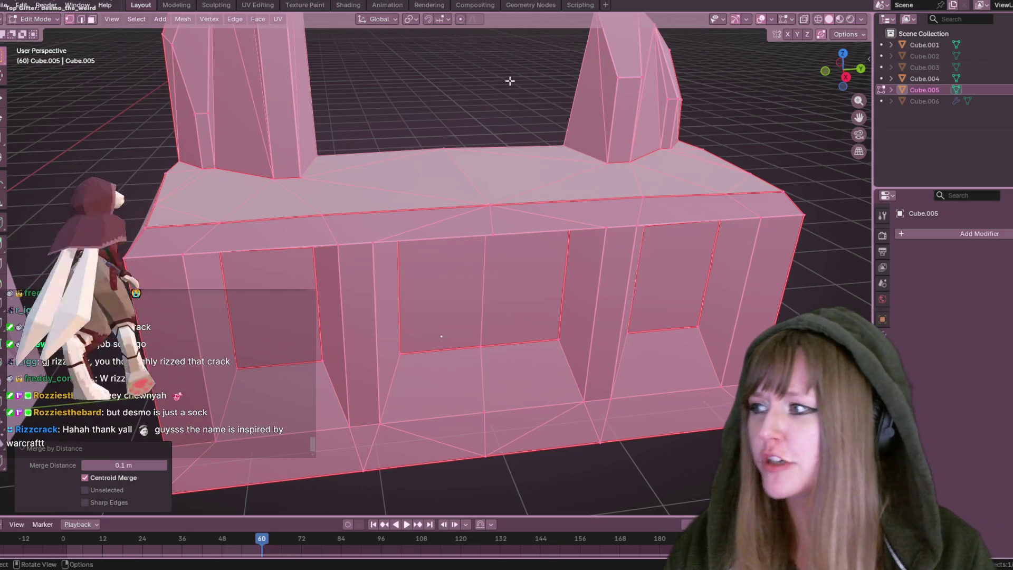
# Deselect the mesh and frame the box and pillars, cancelling a stray edge loop
pyautogui.moveTo(556, 105); pyautogui.dragTo(536, 62, button='middle')
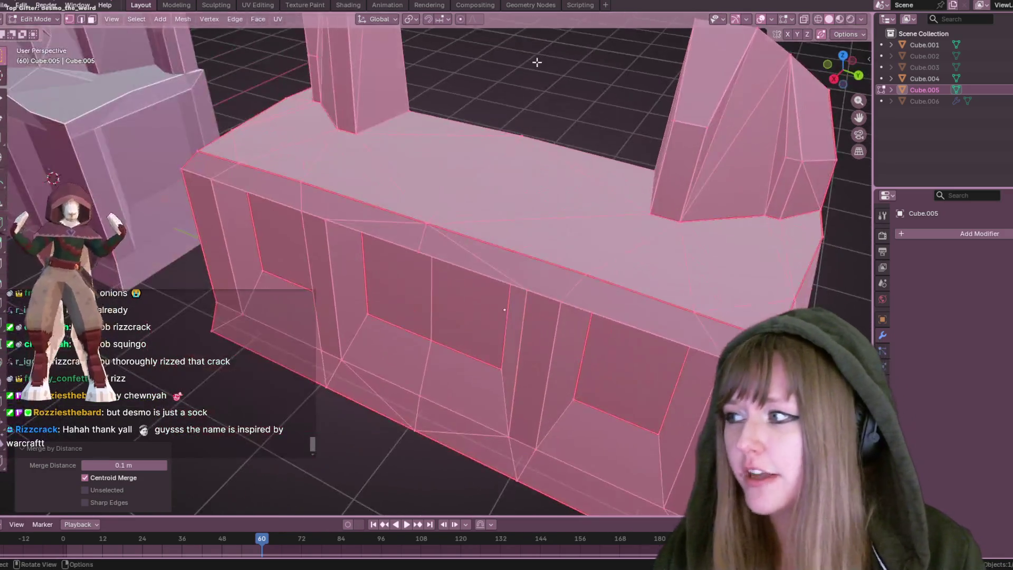
pyautogui.scroll(5, 536, 62)
pyautogui.scroll(-5, 558, 128)
pyautogui.moveTo(557, 128)
pyautogui.mouseDown(button='middle')
pyautogui.moveTo(556, 169)
pyautogui.moveTo(658, 149)
pyautogui.mouseUp(button='middle')
pyautogui.scroll(2, 709, 108)
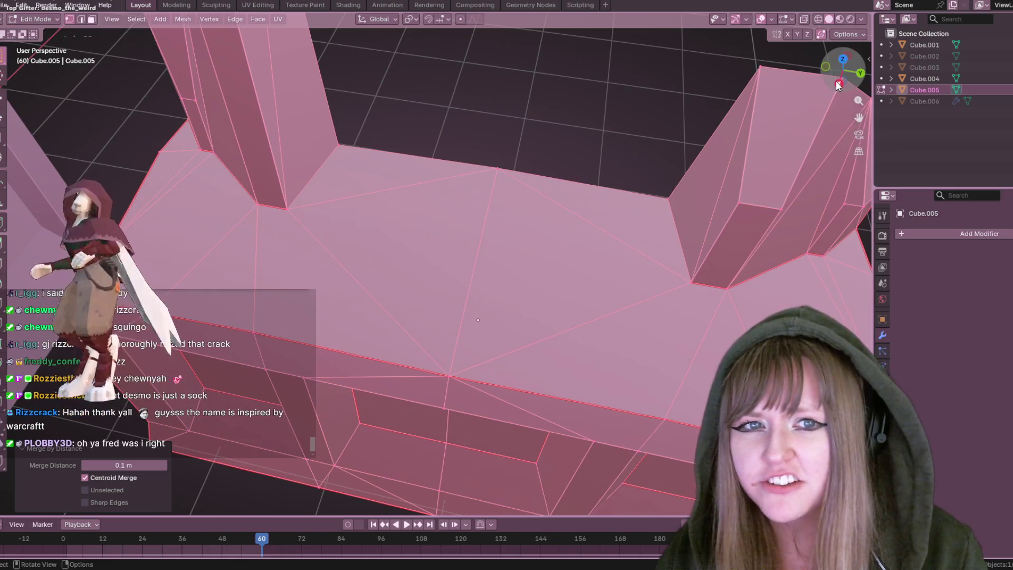
pyautogui.hotkey('alt', 'a')
pyautogui.moveTo(704, 95); pyautogui.dragTo(697, 115, button='middle')
pyautogui.hotkey('ctrl', 'r')
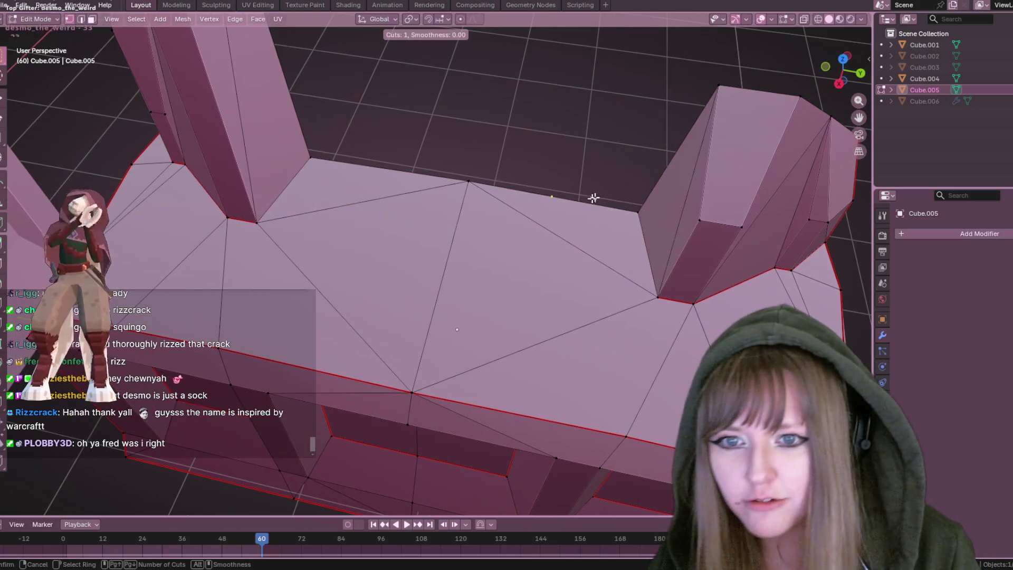
pyautogui.press('Escape')
pyautogui.keyDown('shift'); pyautogui.moveTo(607, 192); pyautogui.dragTo(633, 187, button='middle'); pyautogui.keyUp('shift')
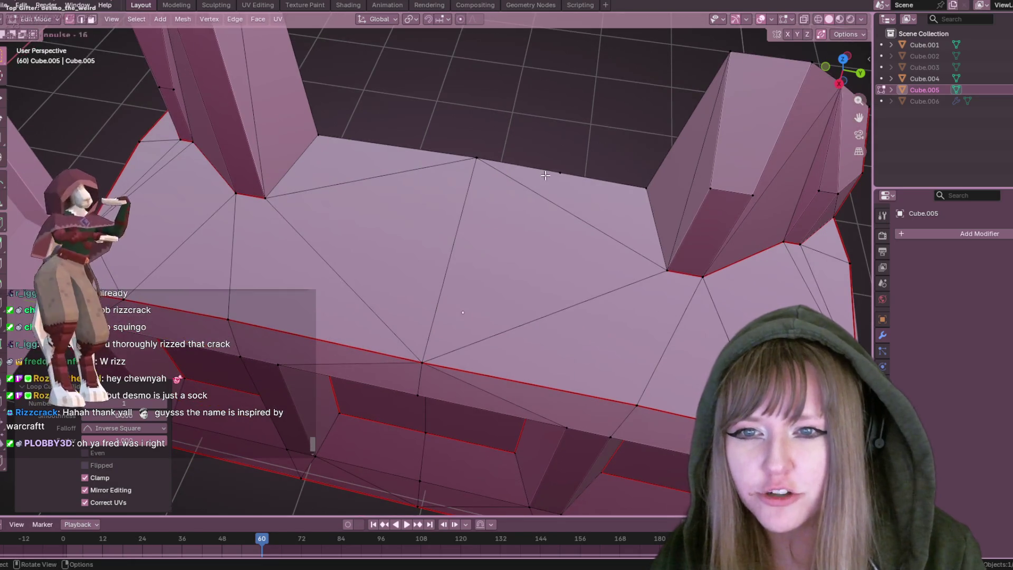
# In Right Ortho view, extrude a face, scale it to 0.436 and lower it along Z
pyautogui.click(838, 84)
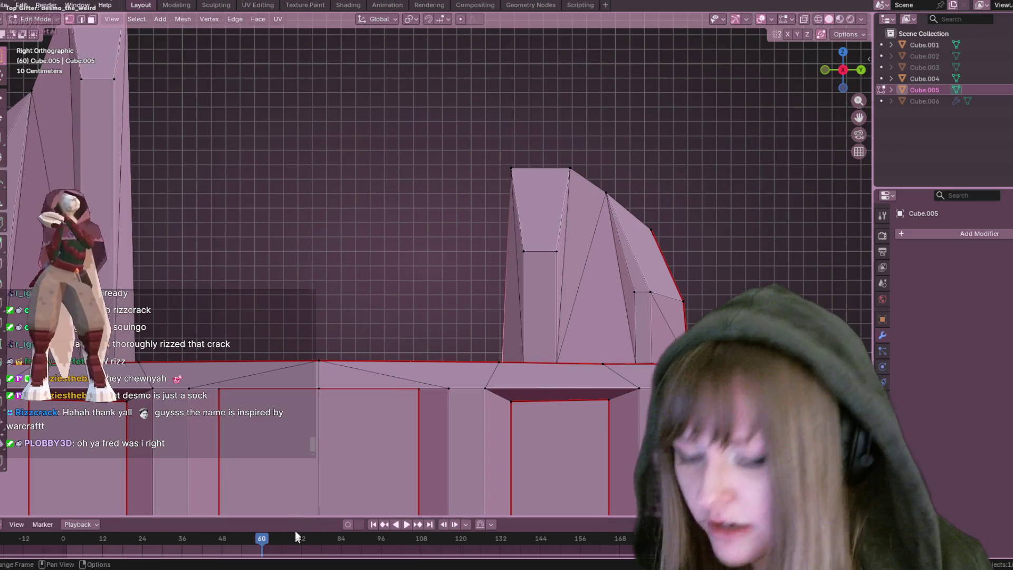
pyautogui.keyDown('ctrl'); pyautogui.scroll(1, 527, 310); pyautogui.keyUp('ctrl')
pyautogui.press('e')
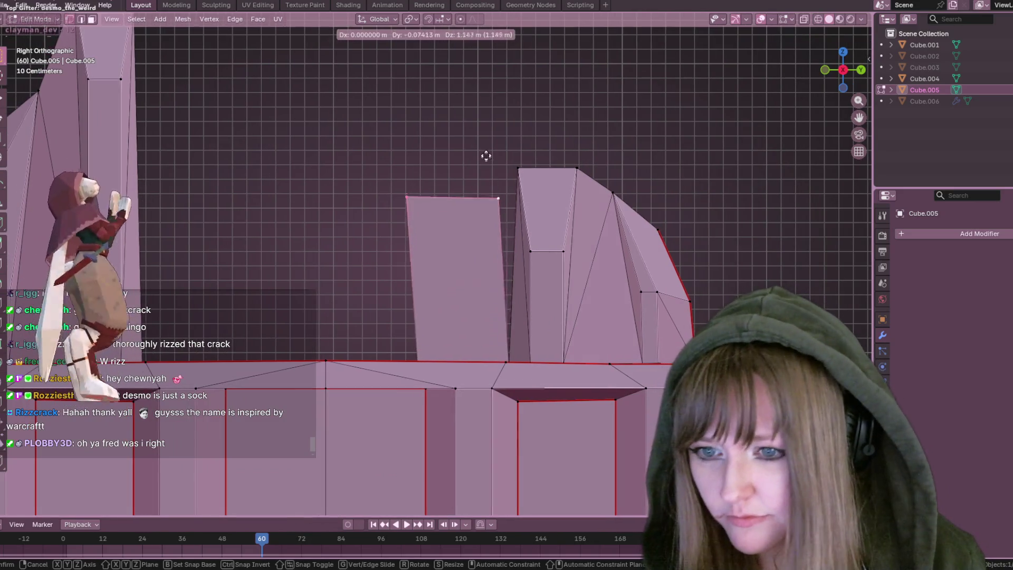
pyautogui.click(486, 156)
pyautogui.press('s')
pyautogui.click(466, 158)
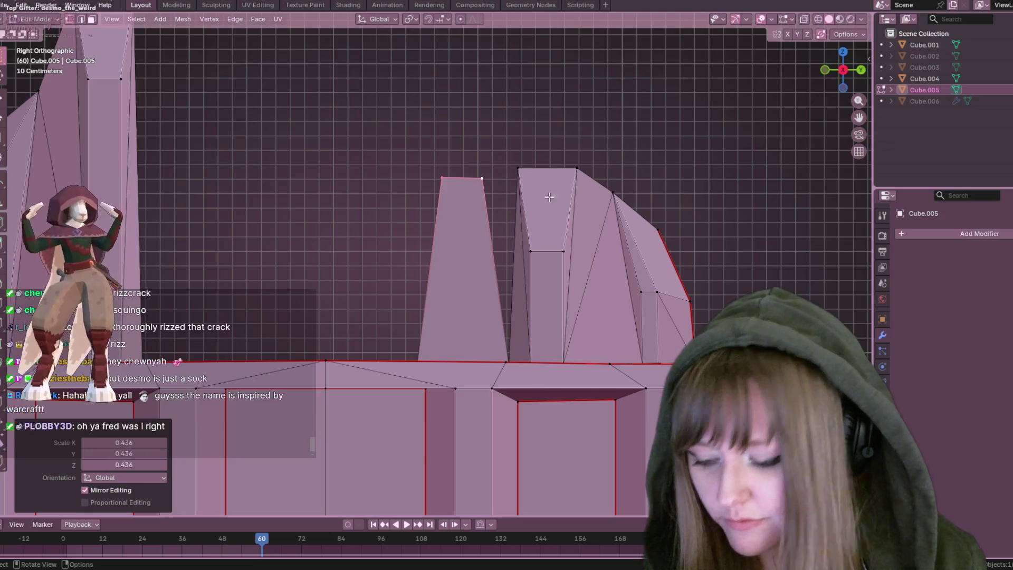
pyautogui.press('g')
pyautogui.press('z')
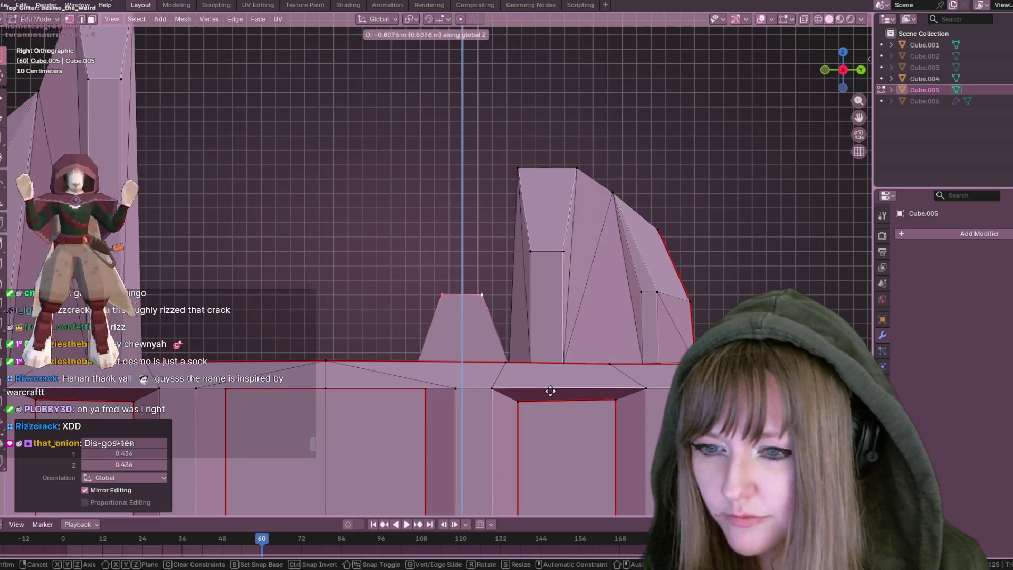
pyautogui.scroll(-3, 551, 392)
pyautogui.hotkey('ctrl', 'z')
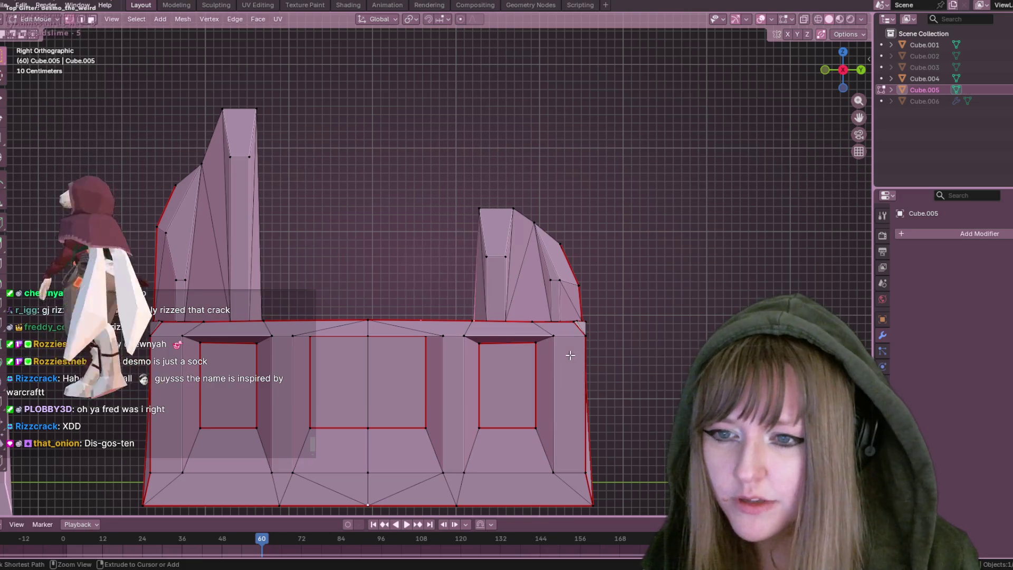
pyautogui.scroll(-2, 571, 356)
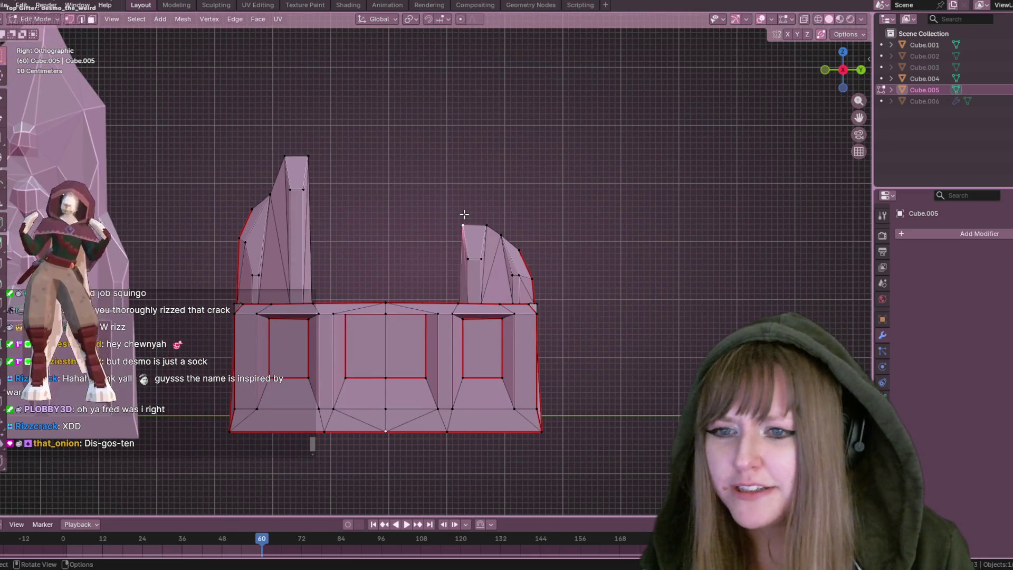
# Return to Object Mode with the base deselected and view it from the front
pyautogui.press('Tab')
pyautogui.moveTo(567, 195)
pyautogui.mouseDown(button='middle')
pyautogui.moveTo(561, 264)
pyautogui.moveTo(653, 196)
pyautogui.moveTo(596, 299)
pyautogui.moveTo(524, 227)
pyautogui.moveTo(314, 170)
pyautogui.moveTo(383, 169)
pyautogui.moveTo(607, 319)
pyautogui.moveTo(531, 269)
pyautogui.moveTo(504, 272)
pyautogui.mouseUp(button='middle')
pyautogui.click(606, 319)
pyautogui.moveTo(352, 175)
pyautogui.mouseDown(button='middle')
pyautogui.moveTo(428, 329)
pyautogui.moveTo(454, 197)
pyautogui.moveTo(470, 210)
pyautogui.mouseUp(button='middle')
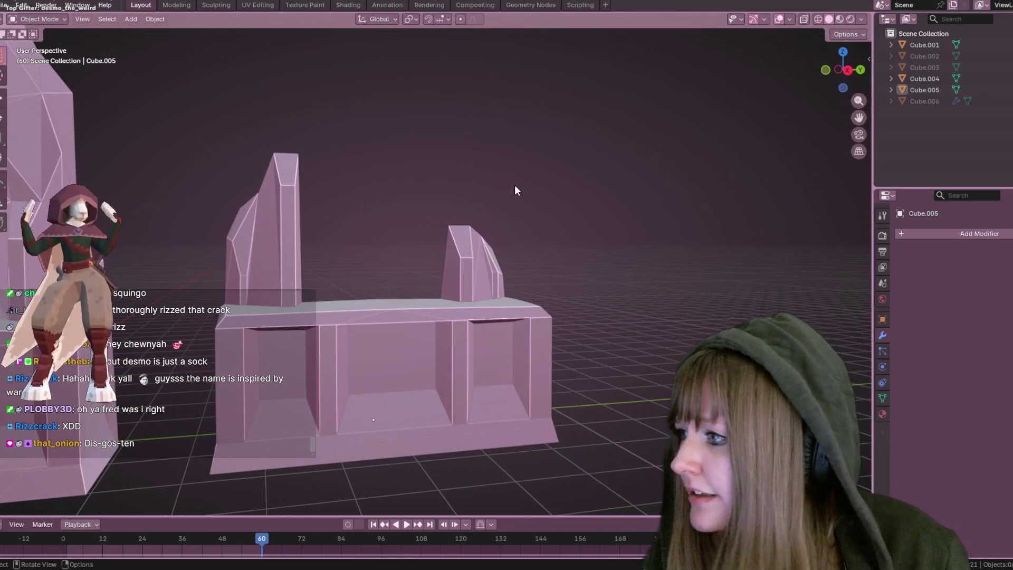
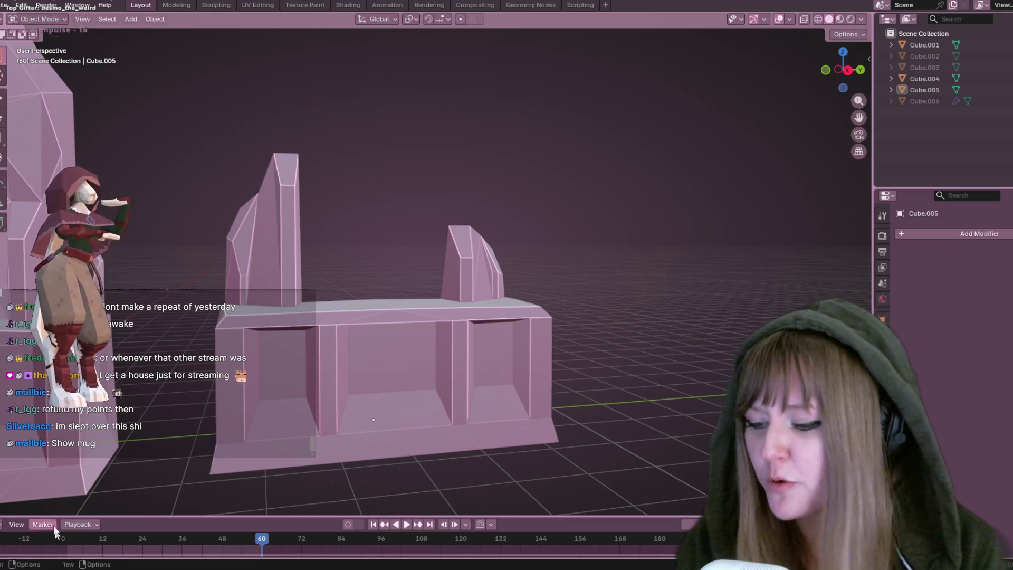
# Start Minecraft Launcher from the Start menu and play the fabric-loader-1.21.11 installation, accepting the modification warning
pyautogui.moveTo(237, 565)
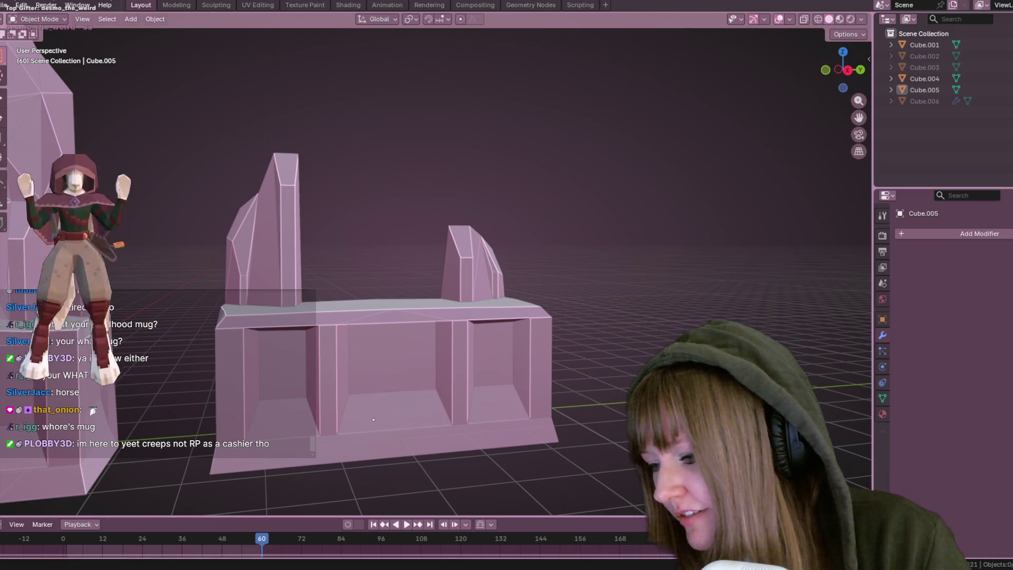
pyautogui.click(21, 568)
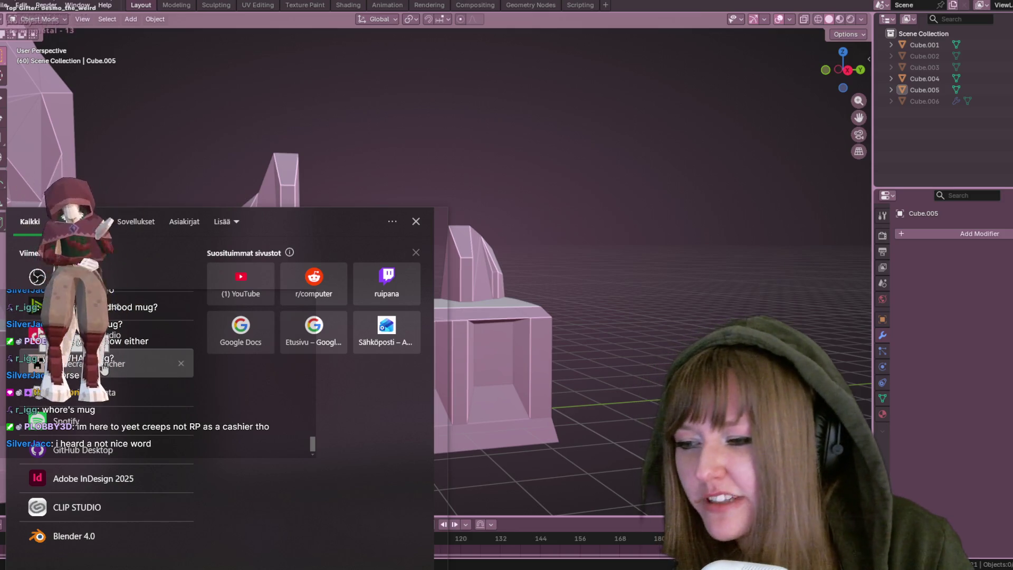
pyautogui.click(148, 363)
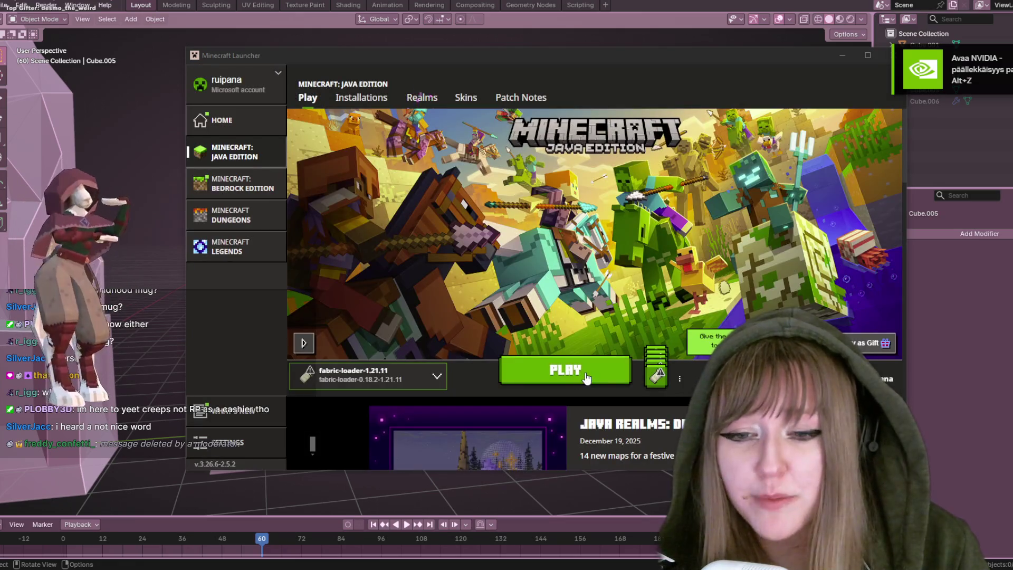
pyautogui.click(574, 376)
pyautogui.click(672, 325)
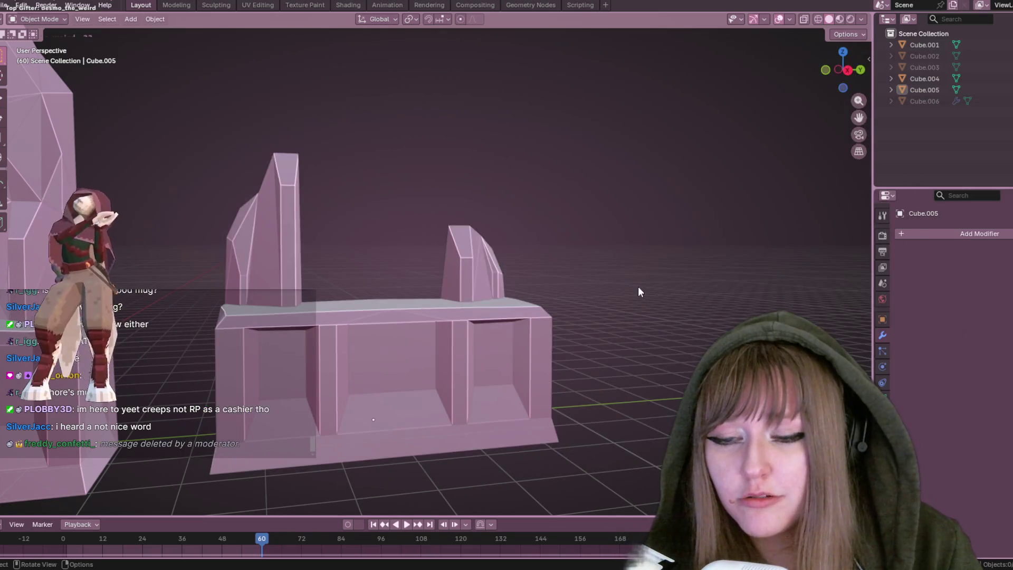
pyautogui.moveTo(638, 288)
pyautogui.mouseDown(button='middle')
pyautogui.moveTo(571, 368)
pyautogui.moveTo(344, 227)
pyautogui.moveTo(346, 268)
pyautogui.moveTo(362, 220)
pyautogui.mouseUp(button='middle')
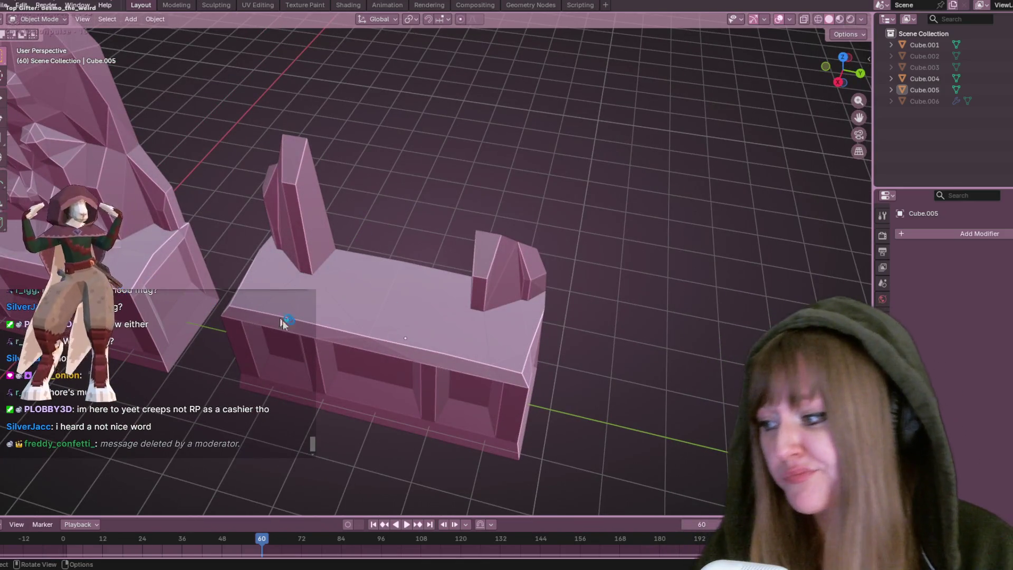
pyautogui.moveTo(290, 328)
pyautogui.mouseDown(button='middle')
pyautogui.moveTo(374, 305)
pyautogui.moveTo(686, 267)
pyautogui.moveTo(489, 289)
pyautogui.moveTo(368, 254)
pyautogui.moveTo(328, 315)
pyautogui.mouseUp(button='middle')
pyautogui.press('Tab')
pyautogui.press('Tab')
pyautogui.scroll(-3, 483, 237)
pyautogui.moveTo(480, 240)
pyautogui.mouseDown(button='middle')
pyautogui.moveTo(538, 285)
pyautogui.moveTo(566, 346)
pyautogui.moveTo(531, 325)
pyautogui.moveTo(666, 311)
pyautogui.moveTo(629, 256)
pyautogui.mouseUp(button='middle')
pyautogui.moveTo(591, 180); pyautogui.dragTo(598, 207, button='middle')
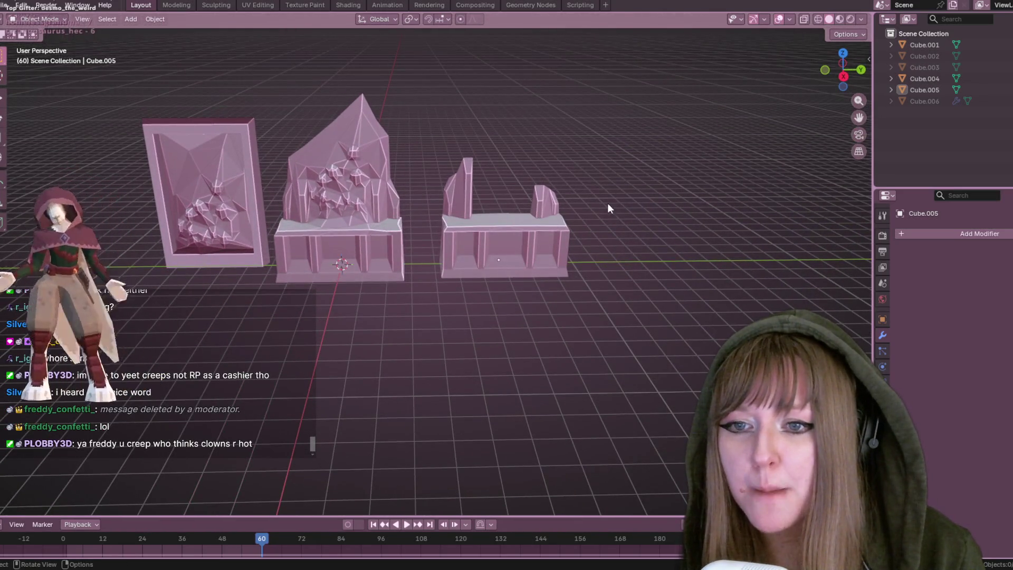
pyautogui.scroll(3, 607, 202)
pyautogui.moveTo(612, 211); pyautogui.dragTo(610, 246, button='middle')
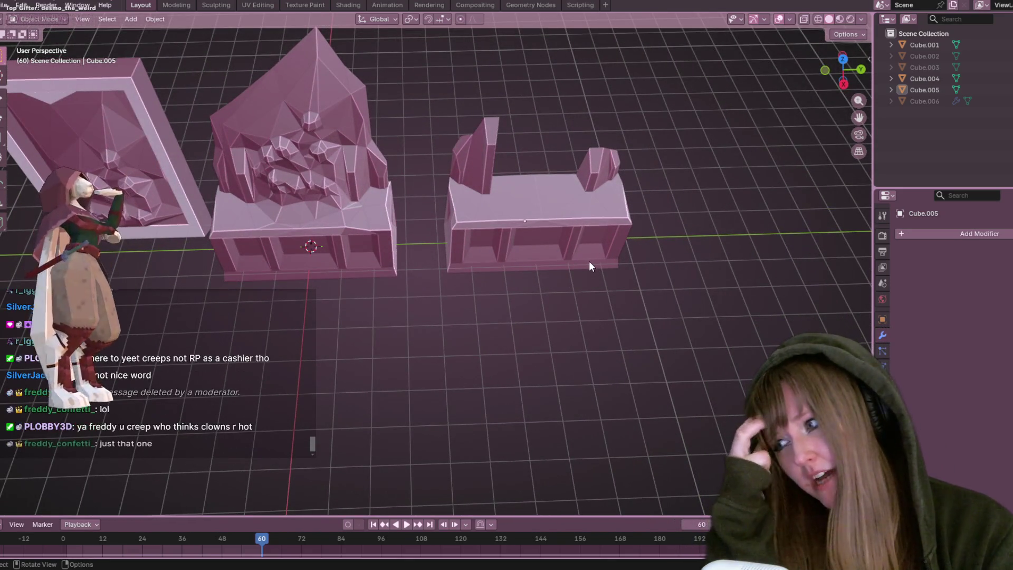
pyautogui.moveTo(589, 260)
pyautogui.mouseDown(button='middle')
pyautogui.moveTo(480, 193)
pyautogui.moveTo(507, 364)
pyautogui.mouseUp(button='middle')
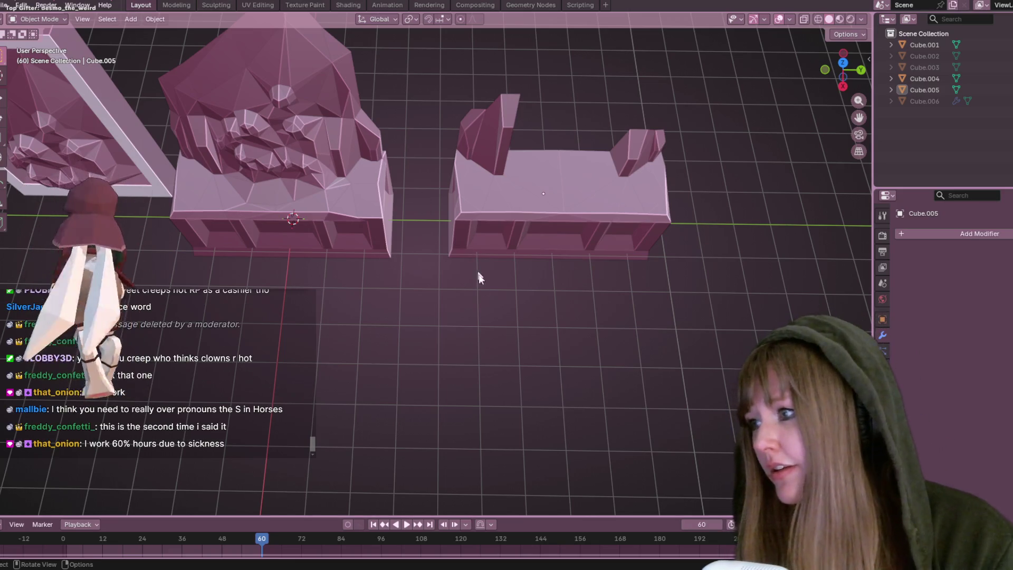
pyautogui.hotkey('alt', 'Tab')
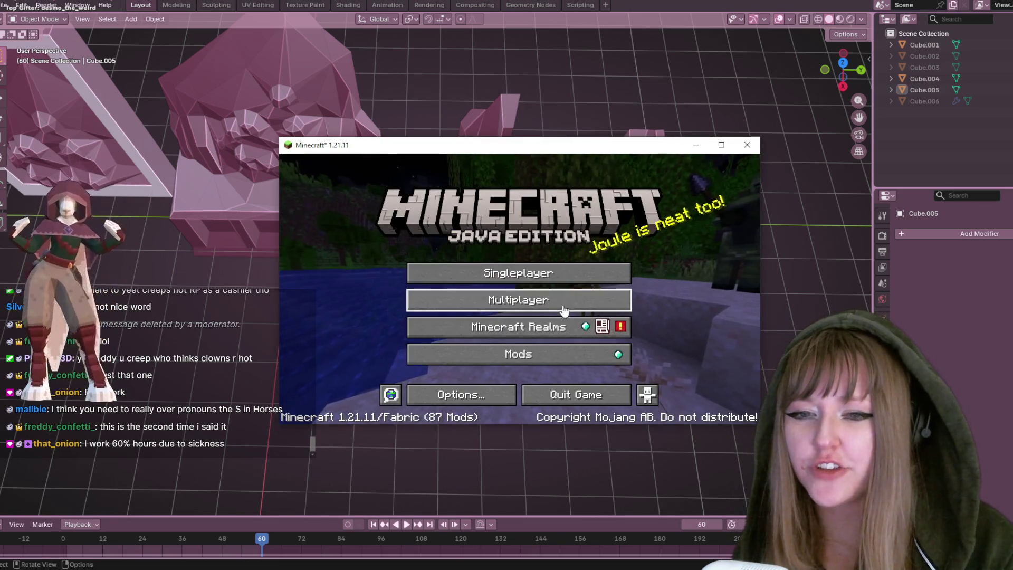
# Join the first multiplayer server, respawn, and walk across the valley to the pond chests
pyautogui.click(563, 306)
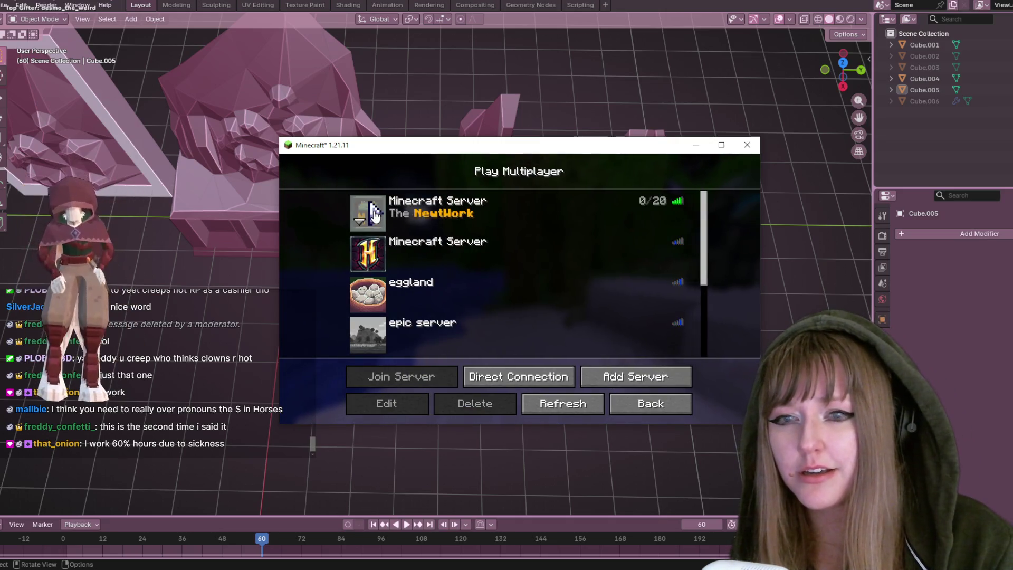
pyautogui.click(374, 211)
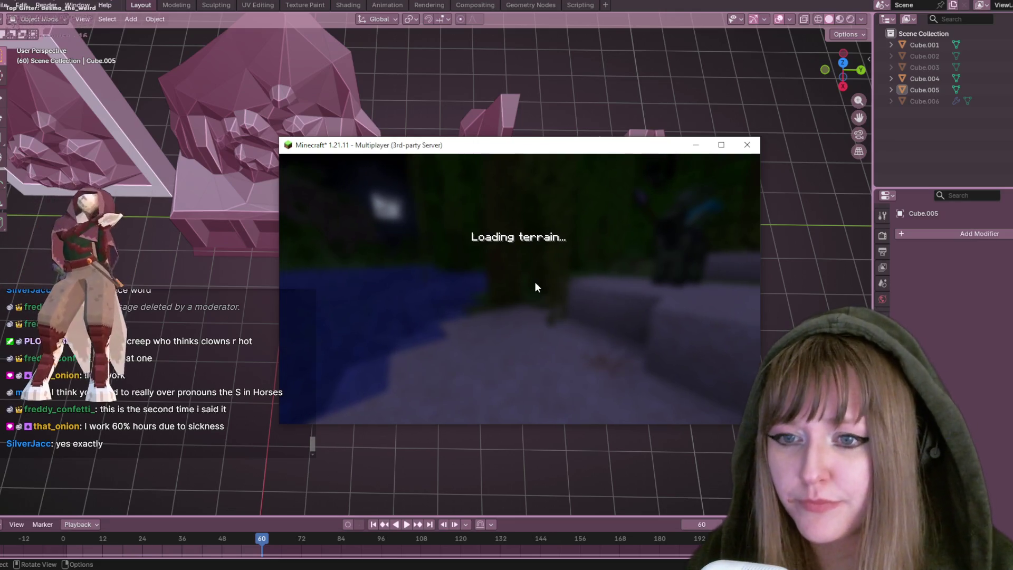
pyautogui.click(595, 317)
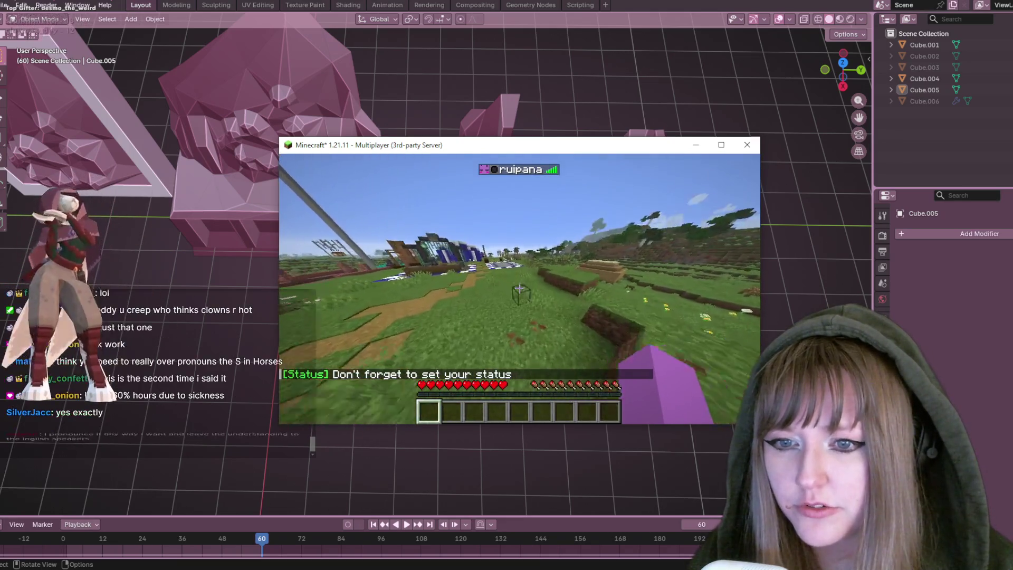
pyautogui.press('w')
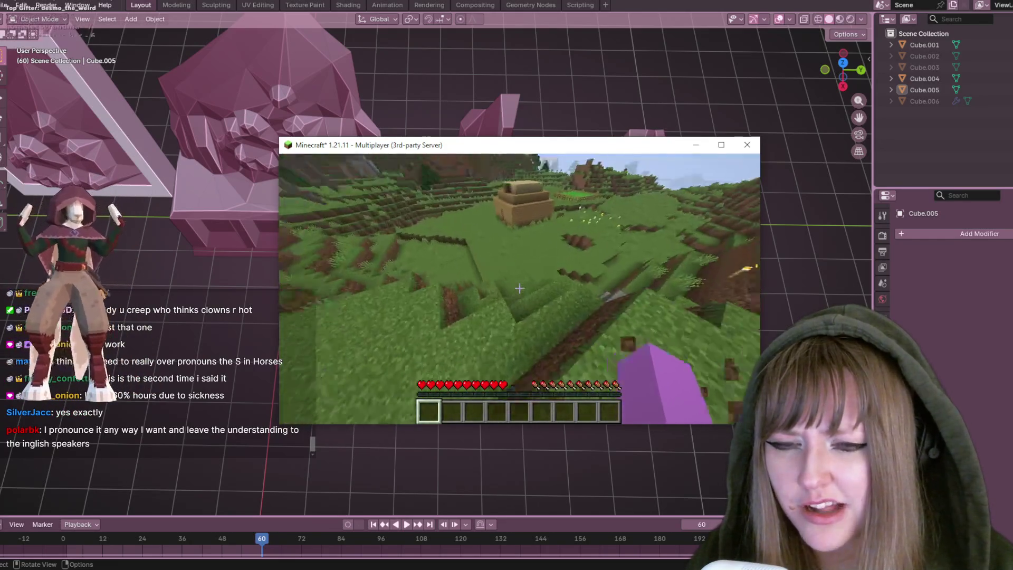
pyautogui.press('w')
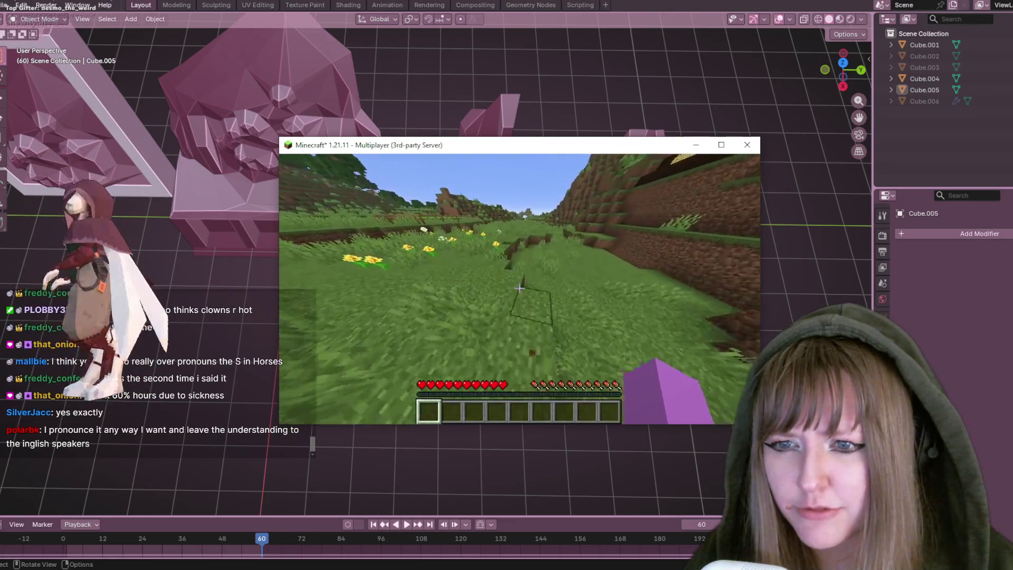
pyautogui.press('w')
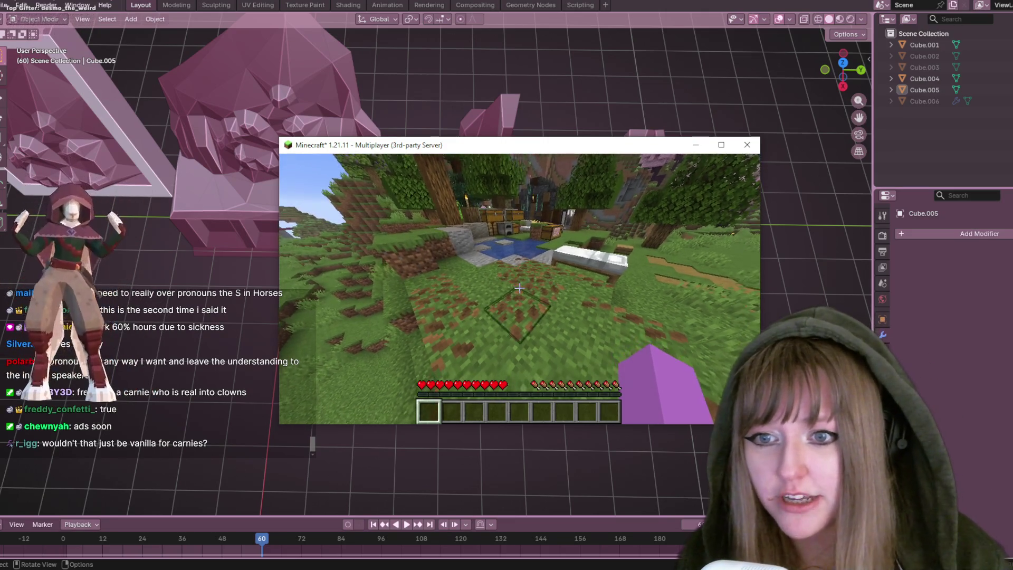
pyautogui.press('w')
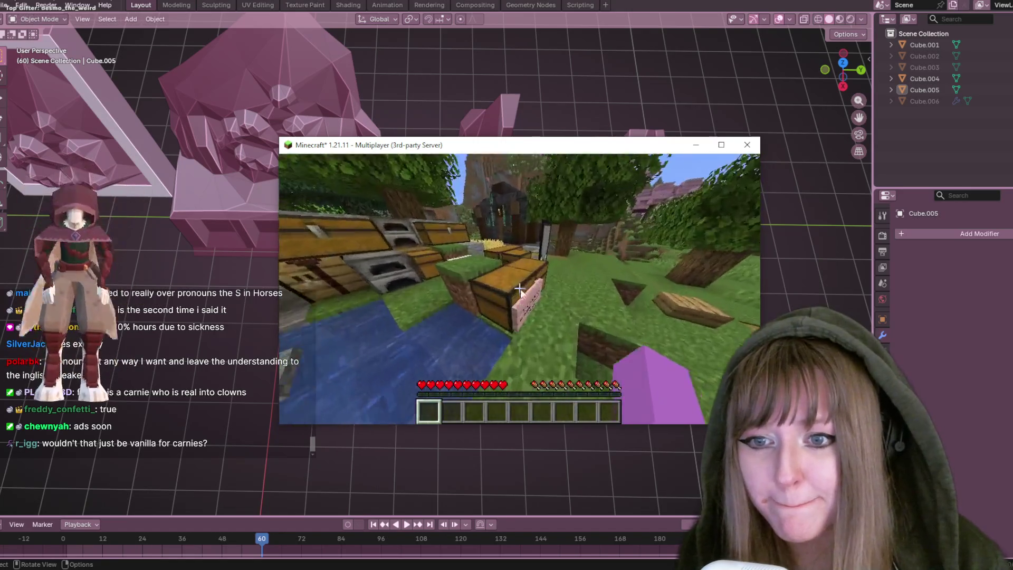
# Open the chest beside the pond, close it, and disconnect from the server
pyautogui.rightClick(520, 289)
pyautogui.press('Escape')
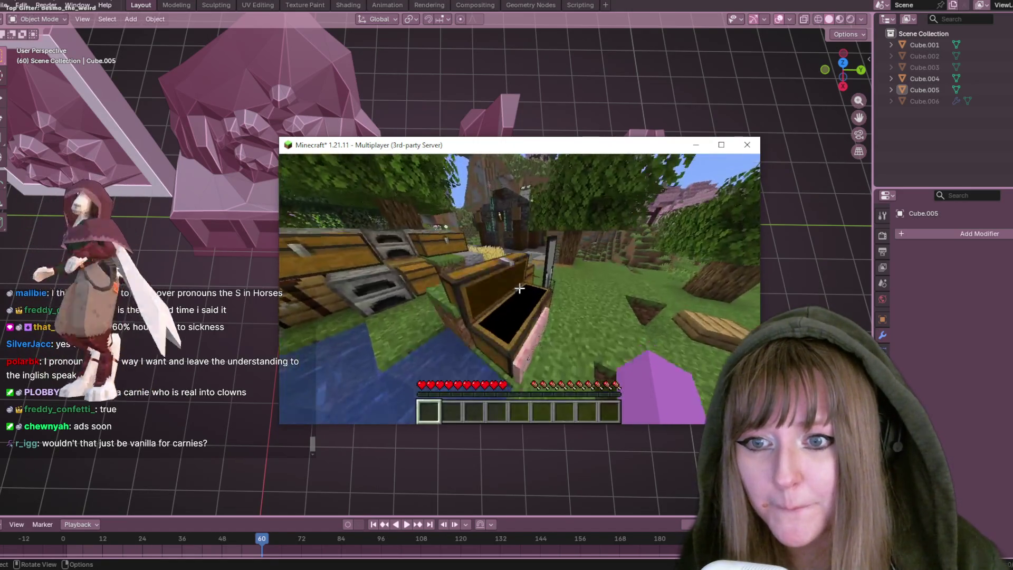
pyautogui.press('Escape')
pyautogui.click(521, 346)
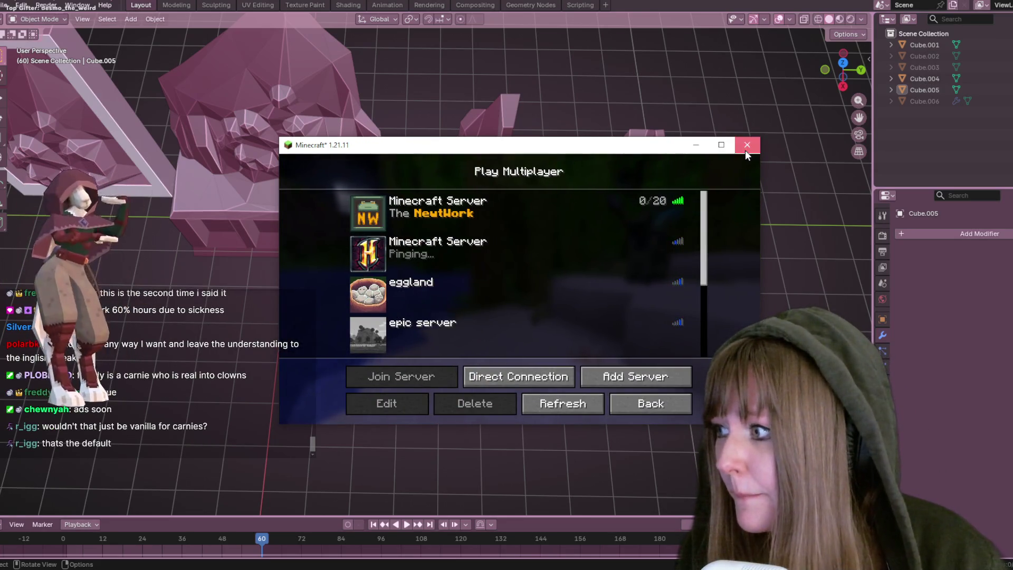
# Close the Minecraft window, dismiss the game-crashed notice, and relaunch the modified installation
pyautogui.click(747, 145)
pyautogui.moveTo(237, 569)
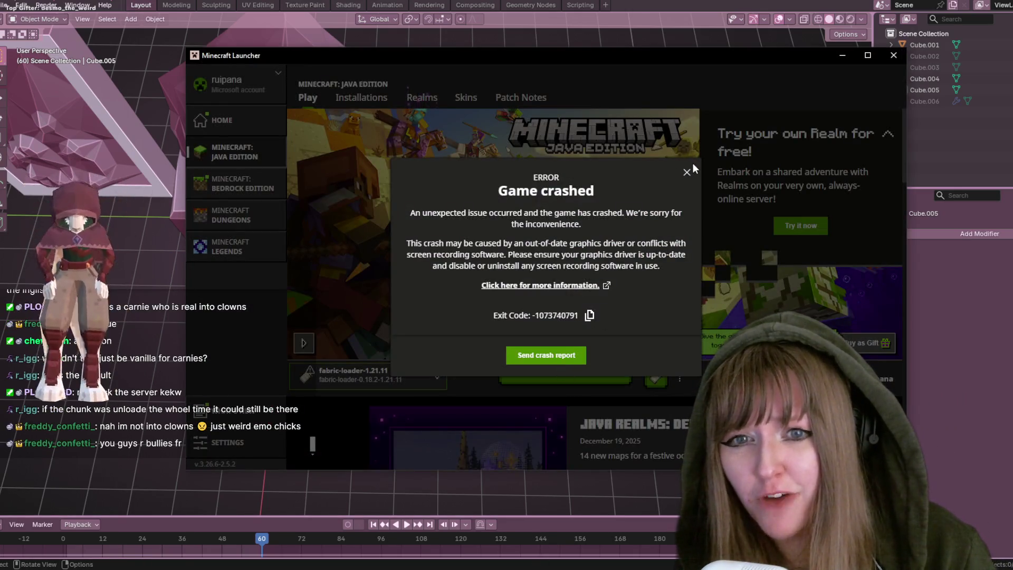
pyautogui.click(687, 172)
pyautogui.click(572, 364)
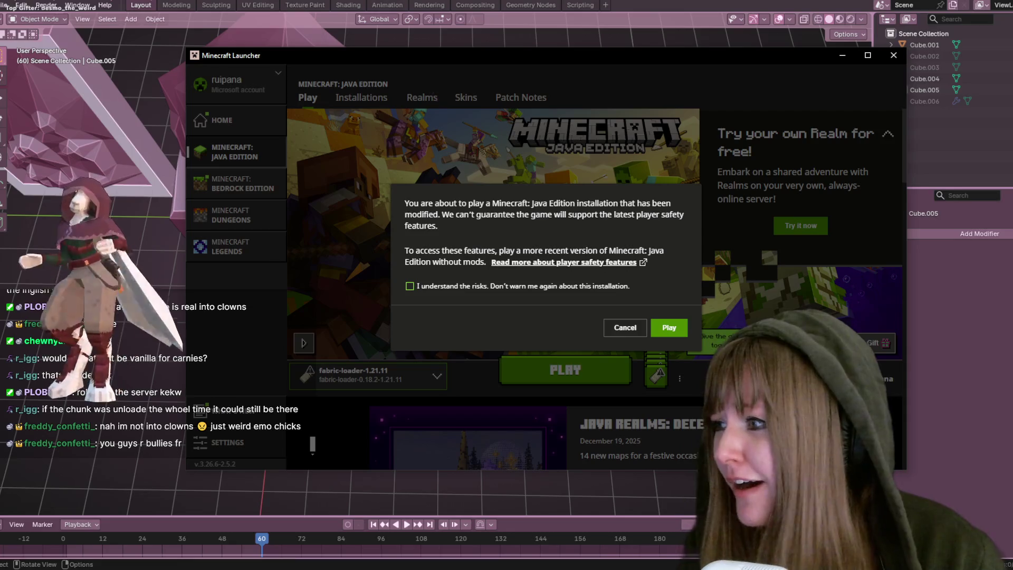
pyautogui.click(669, 327)
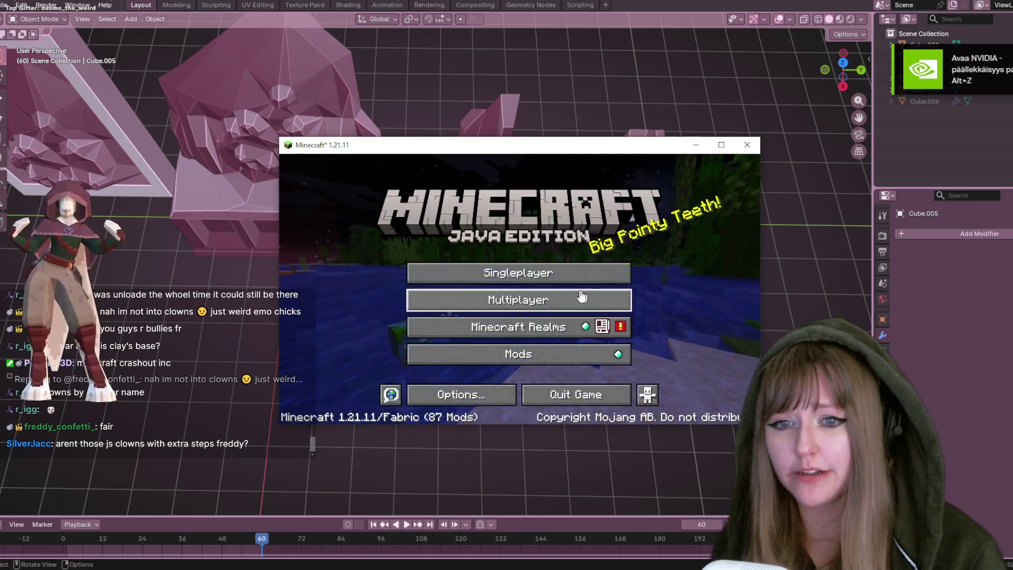
# Rejoin the first server, walk down by the dirt wall, and check the large and small chests
pyautogui.click(574, 293)
pyautogui.click(372, 210)
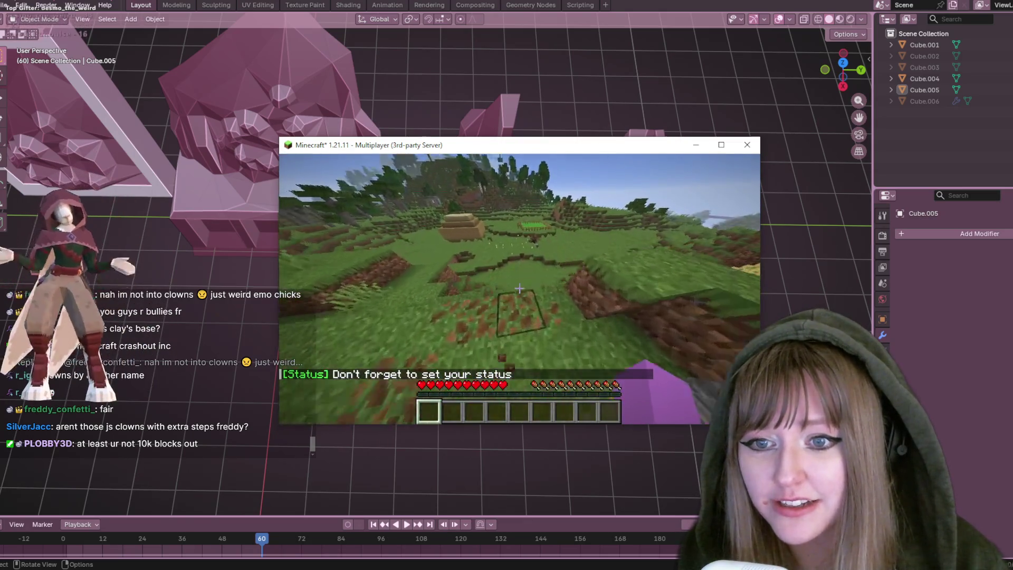
pyautogui.press('w')
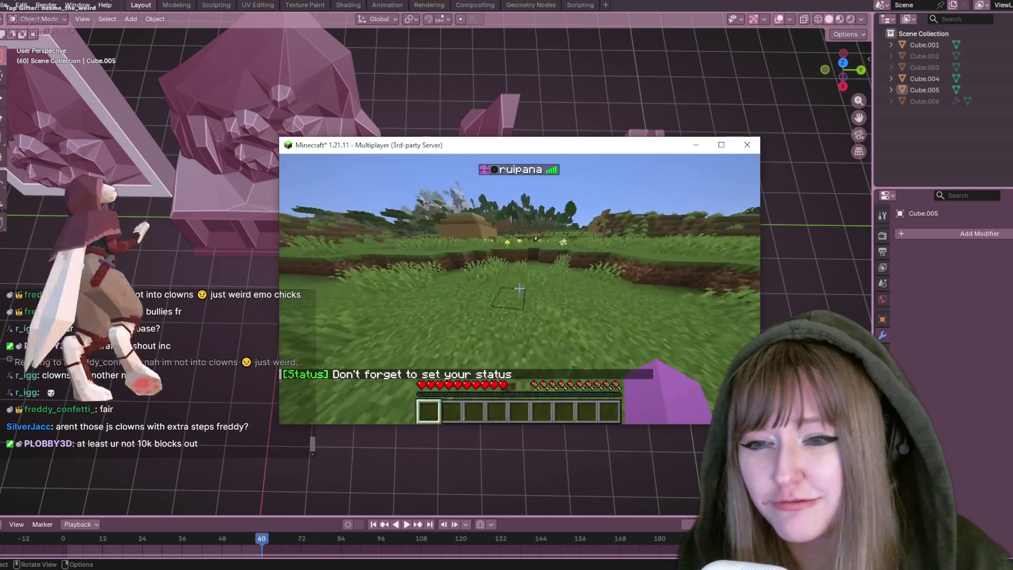
pyautogui.rightClick(519, 288)
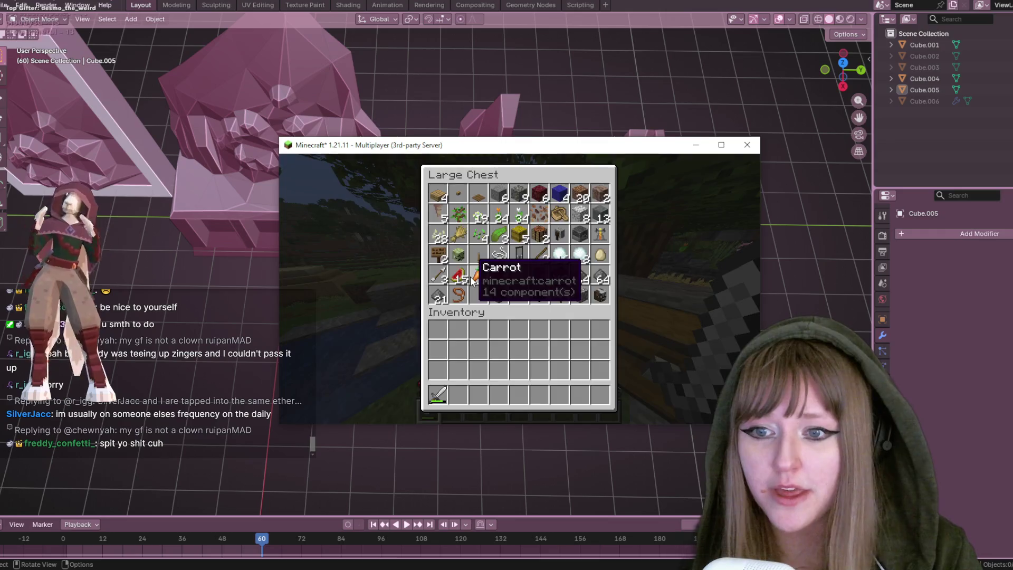
pyautogui.press('Escape')
pyautogui.rightClick(520, 288)
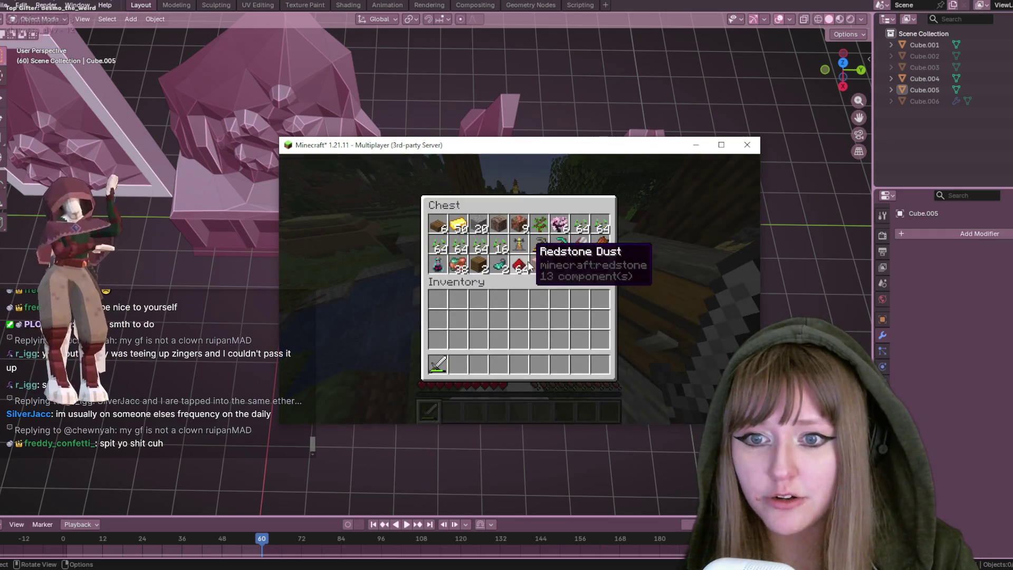
pyautogui.press('Escape')
# Move the stack of 58 Steak from the right-hand large chest into the hotbar
pyautogui.rightClick(520, 289)
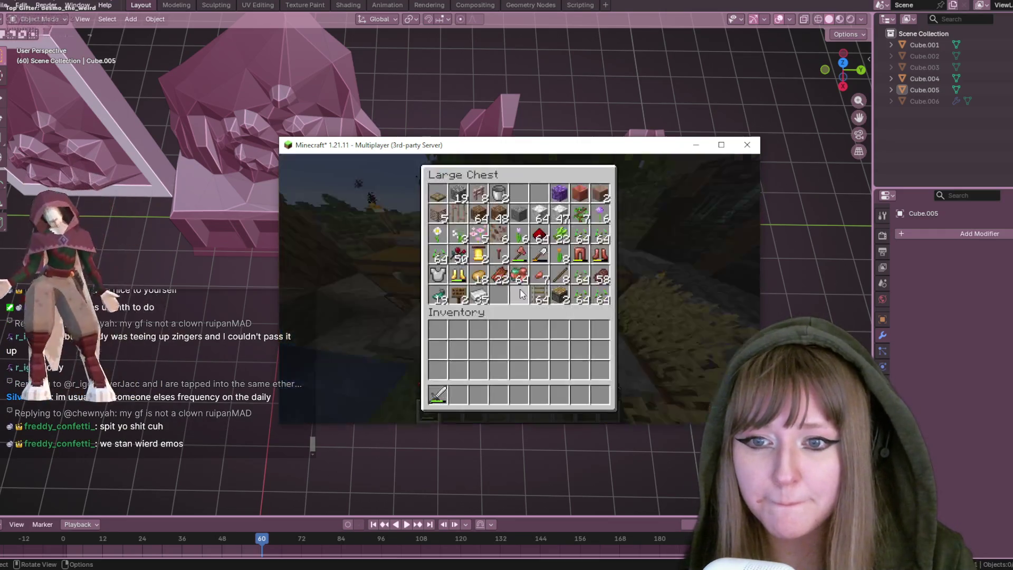
pyautogui.click(601, 275)
pyautogui.click(581, 396)
pyautogui.press('Escape')
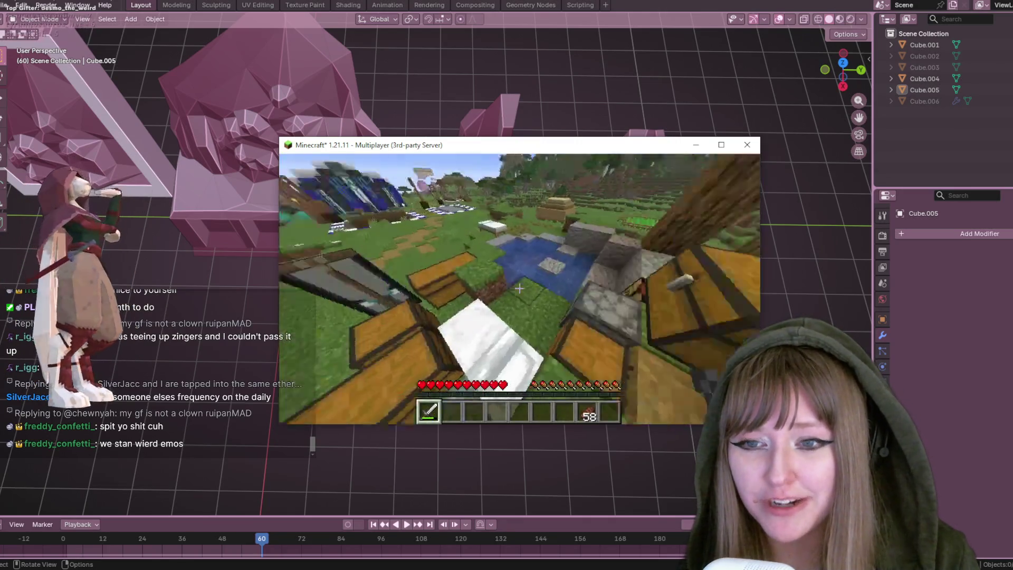
pyautogui.rightClick(520, 288)
pyautogui.press('Escape')
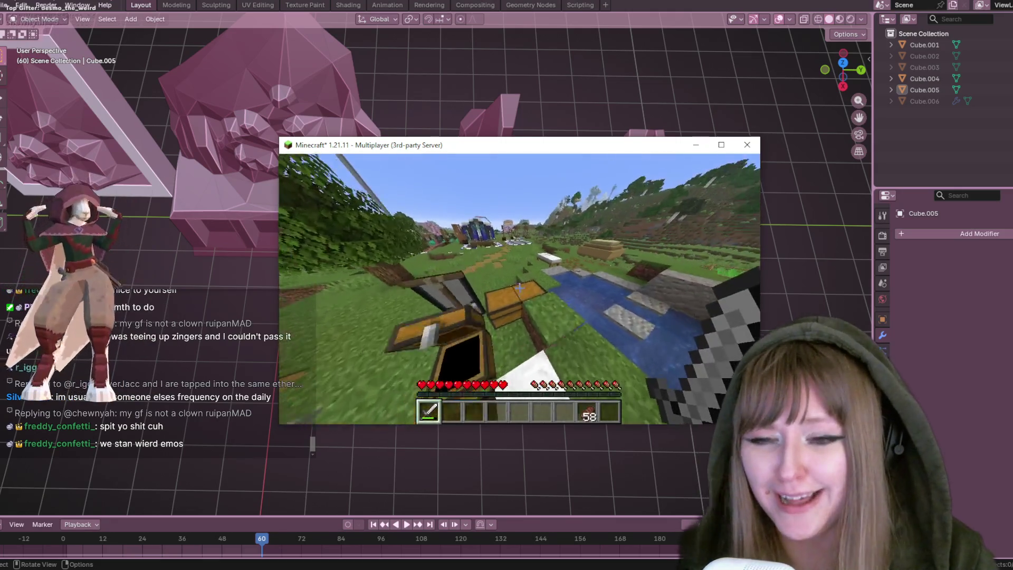
pyautogui.scroll(3, 520, 289)
pyautogui.scroll(2, 520, 289)
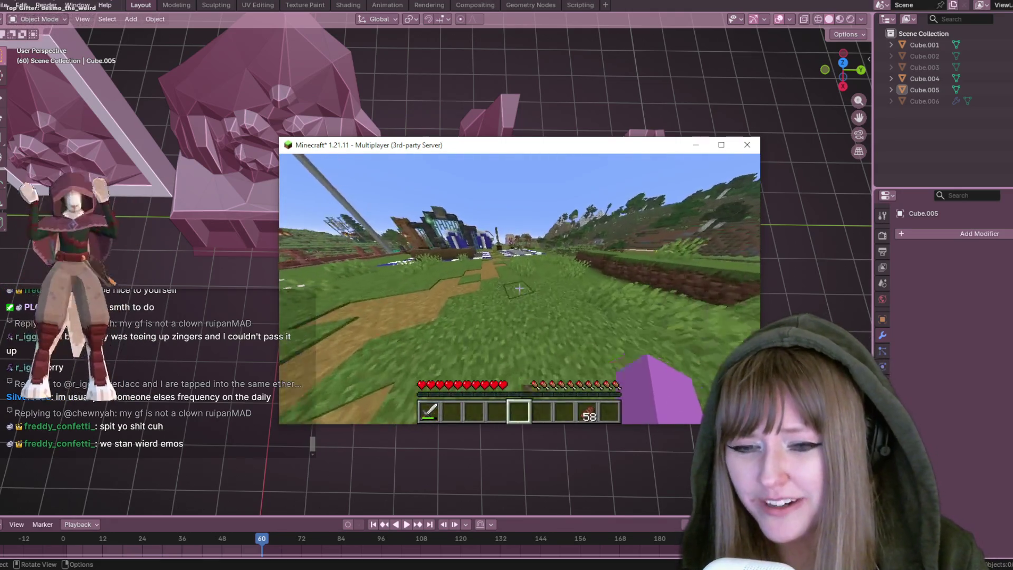